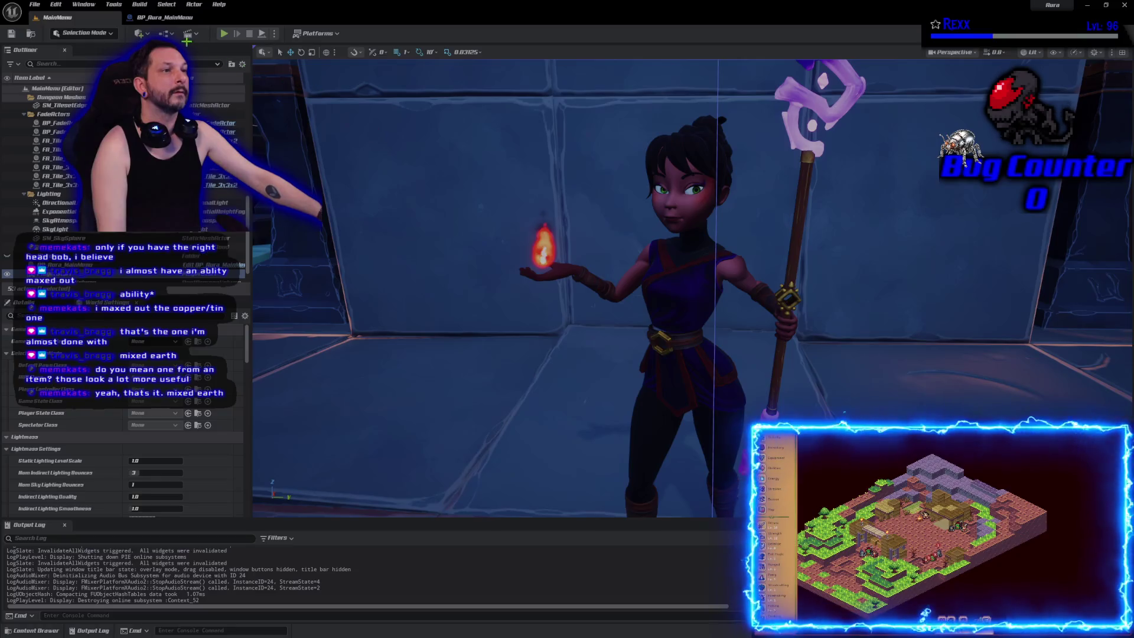
Step: In BP_Aura_MainMenu's viewport, drag the Fireball higher above Aura's hand, compile, and play standalone
{"action": "left_click", "coordinate": [158, 17]}
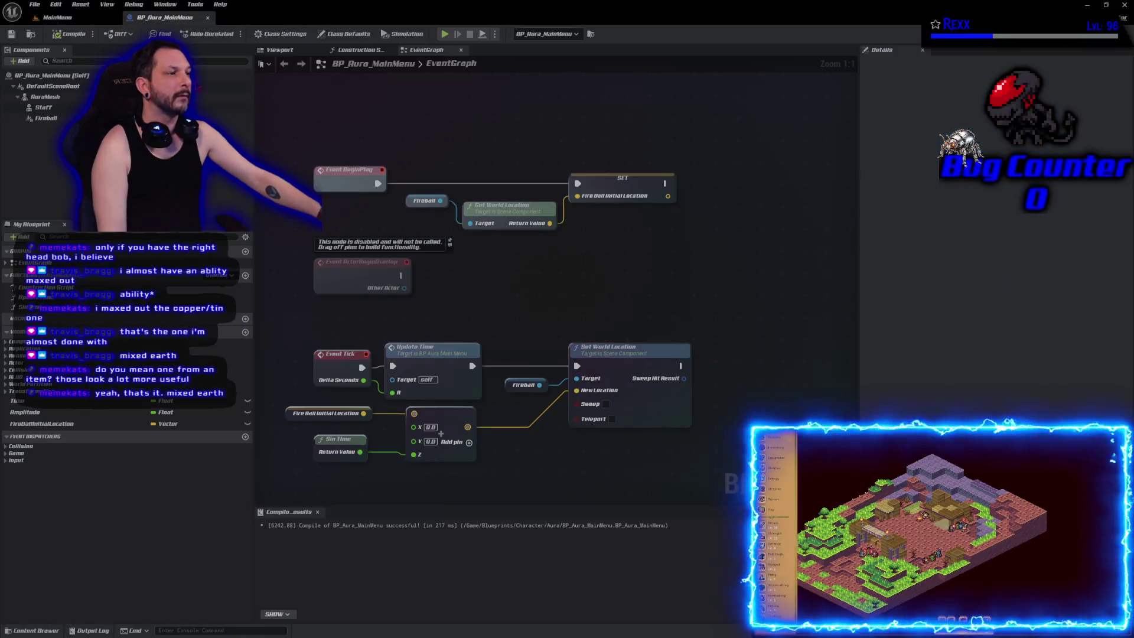
{"action": "left_click", "coordinate": [280, 50]}
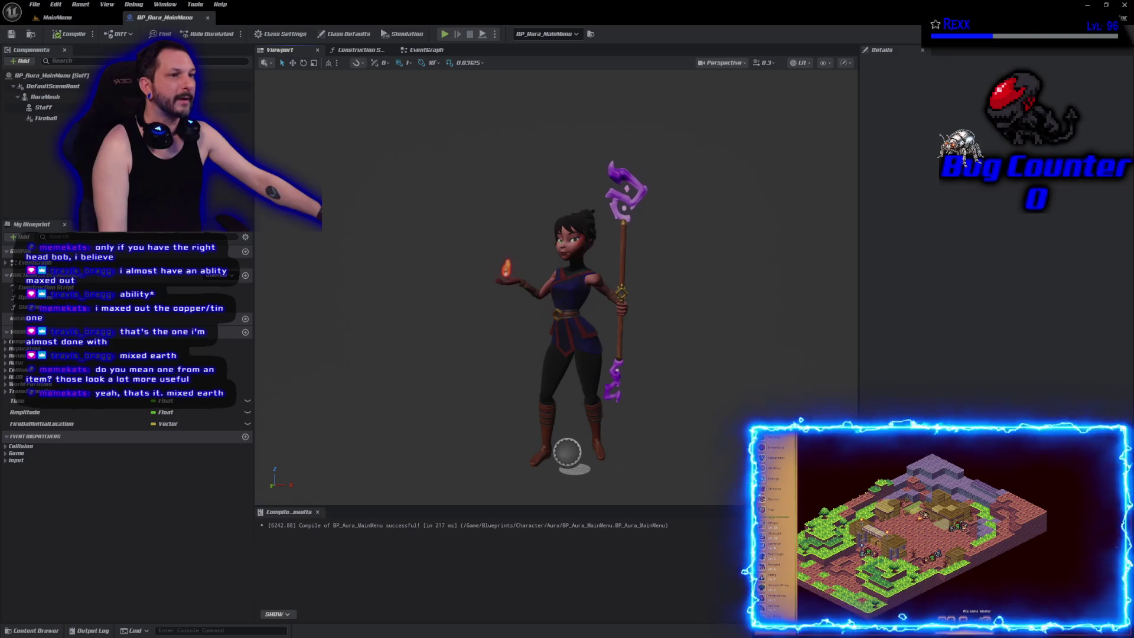
{"action": "left_click", "coordinate": [46, 118]}
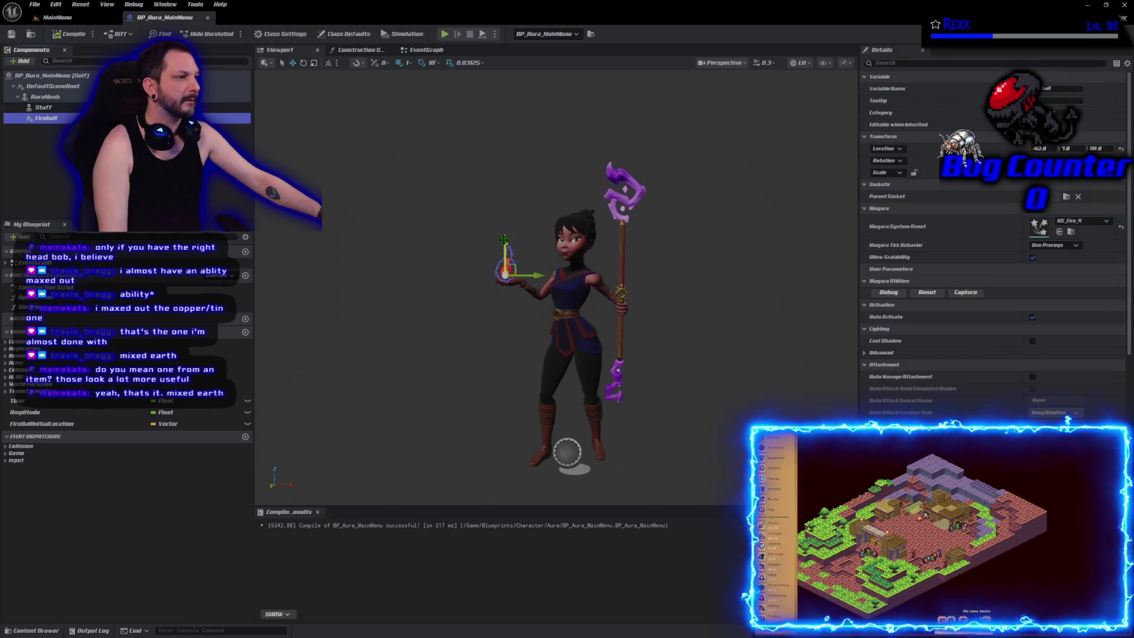
{"action": "left_click_drag", "start_coordinate": [504, 240], "coordinate": [504, 231]}
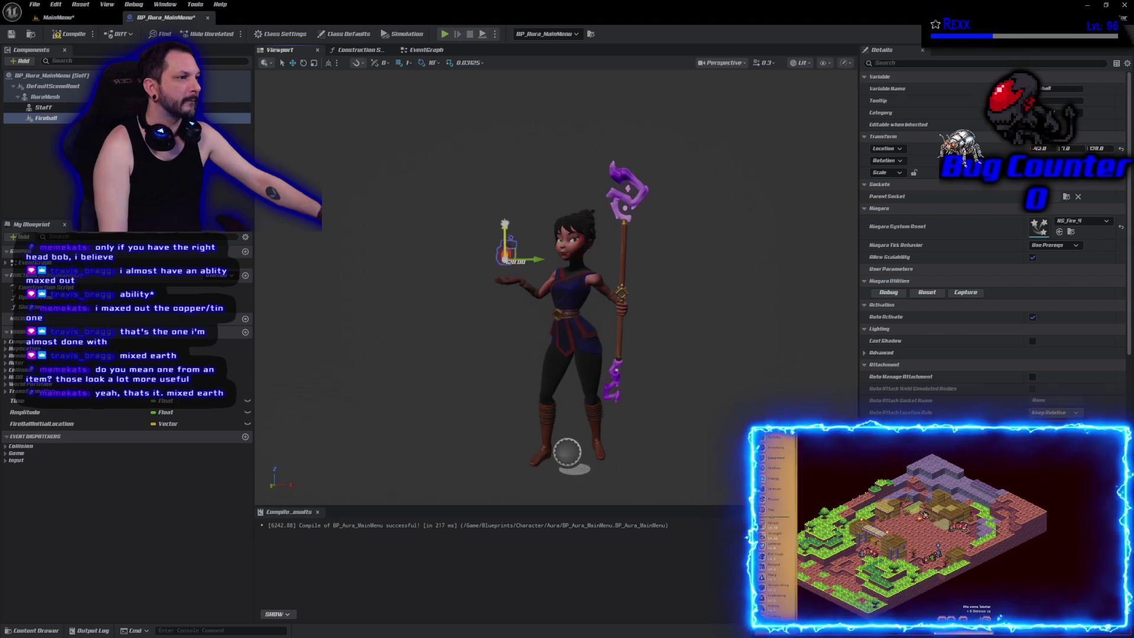
{"action": "left_click", "coordinate": [66, 34]}
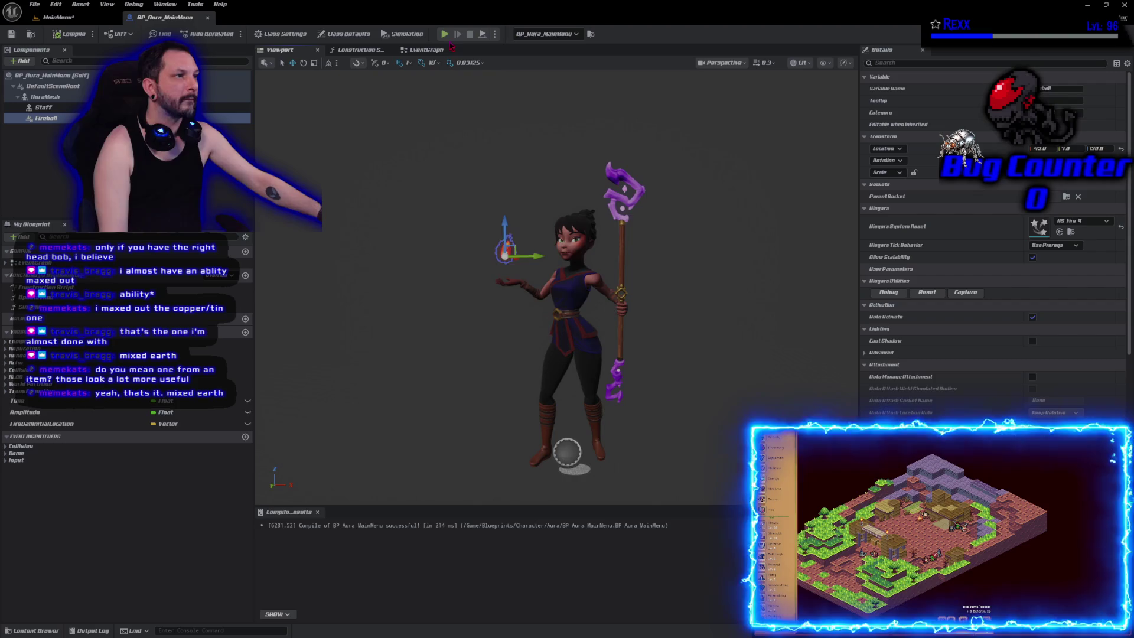
{"action": "left_click", "coordinate": [446, 35]}
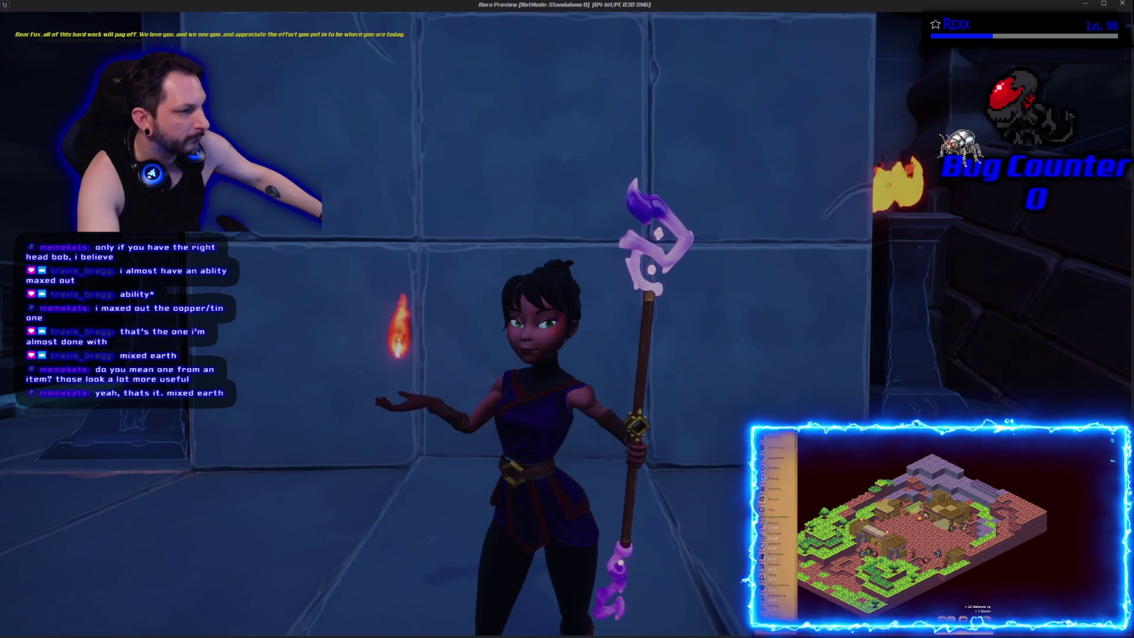
Step: Lower the Fireball to a height of 124, recompile, and check it in the preview
{"action": "key", "text": "Escape"}
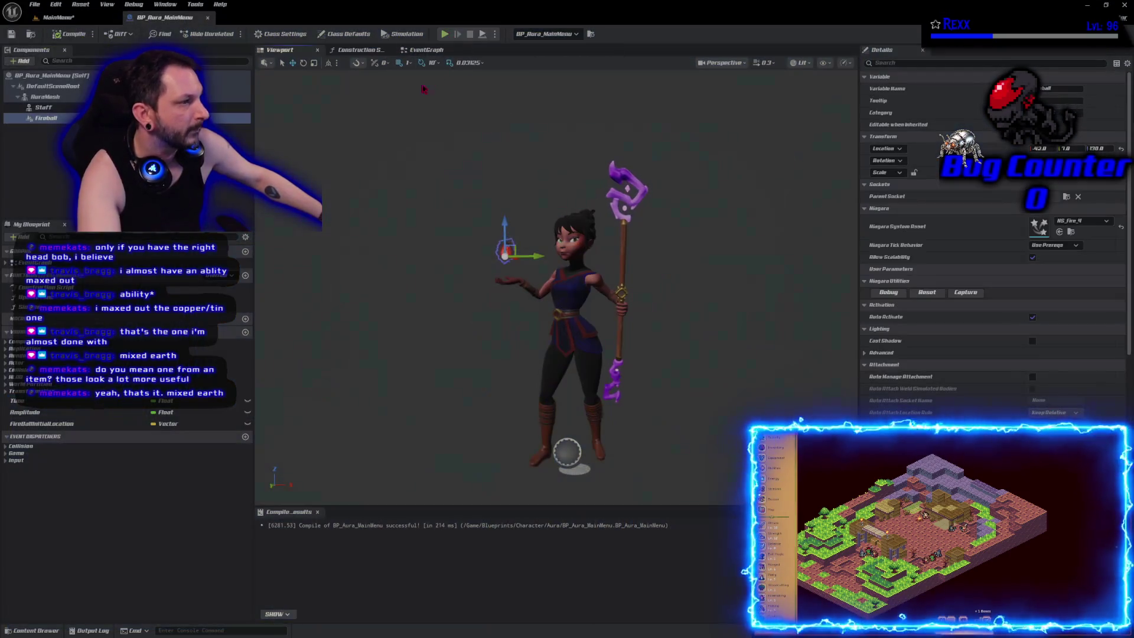
{"action": "left_click_drag", "start_coordinate": [506, 220], "coordinate": [506, 229]}
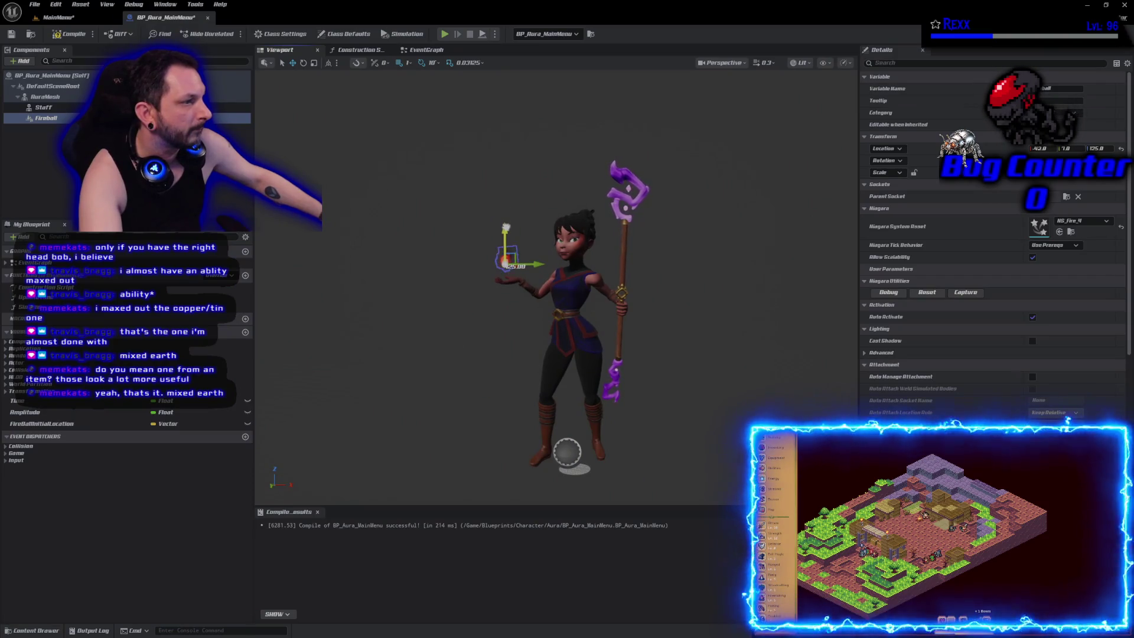
{"action": "left_click", "coordinate": [68, 34]}
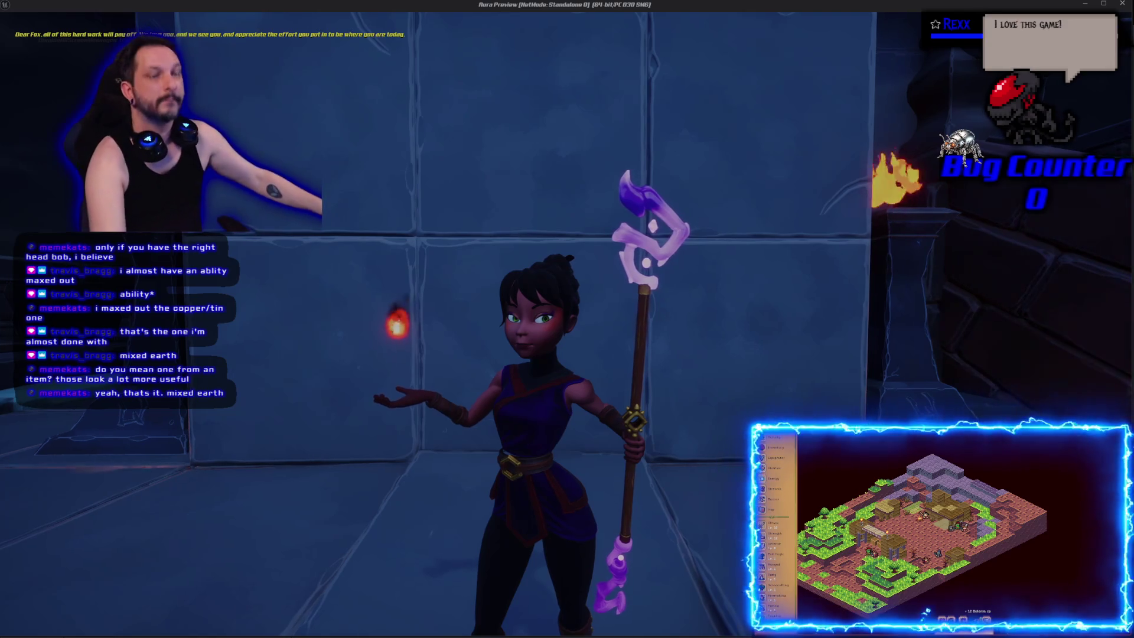
{"action": "key", "text": "Escape"}
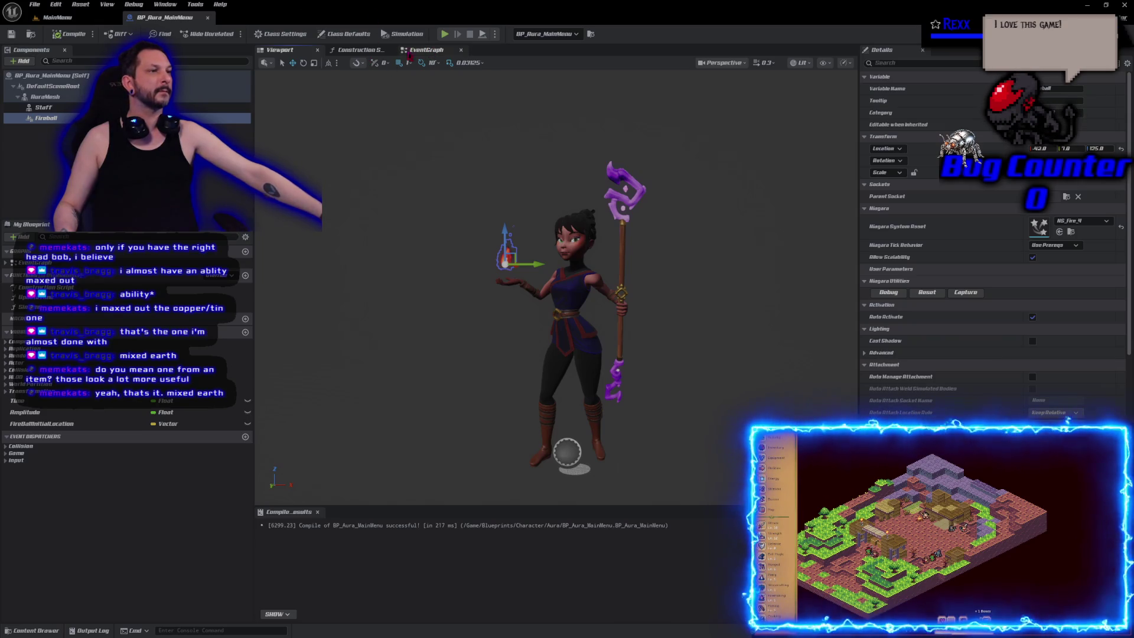
Step: In the event graph's SinTime function, set the Amplitude default value to 5.0
{"action": "left_click", "coordinate": [426, 50]}
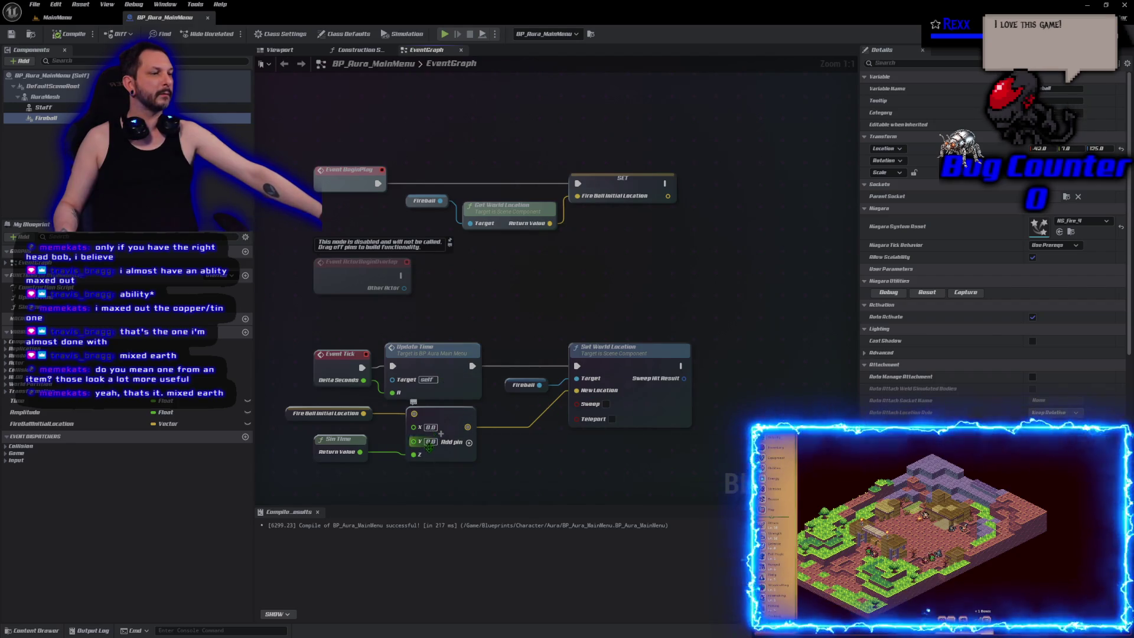
{"action": "double_click", "coordinate": [330, 438]}
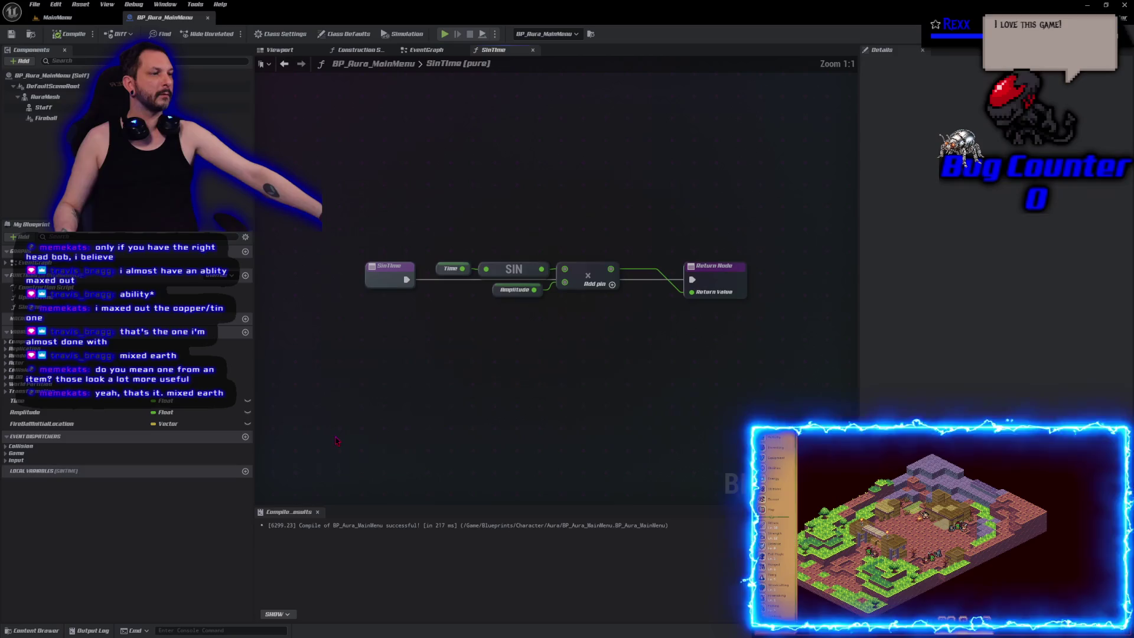
{"action": "left_click", "coordinate": [497, 294]}
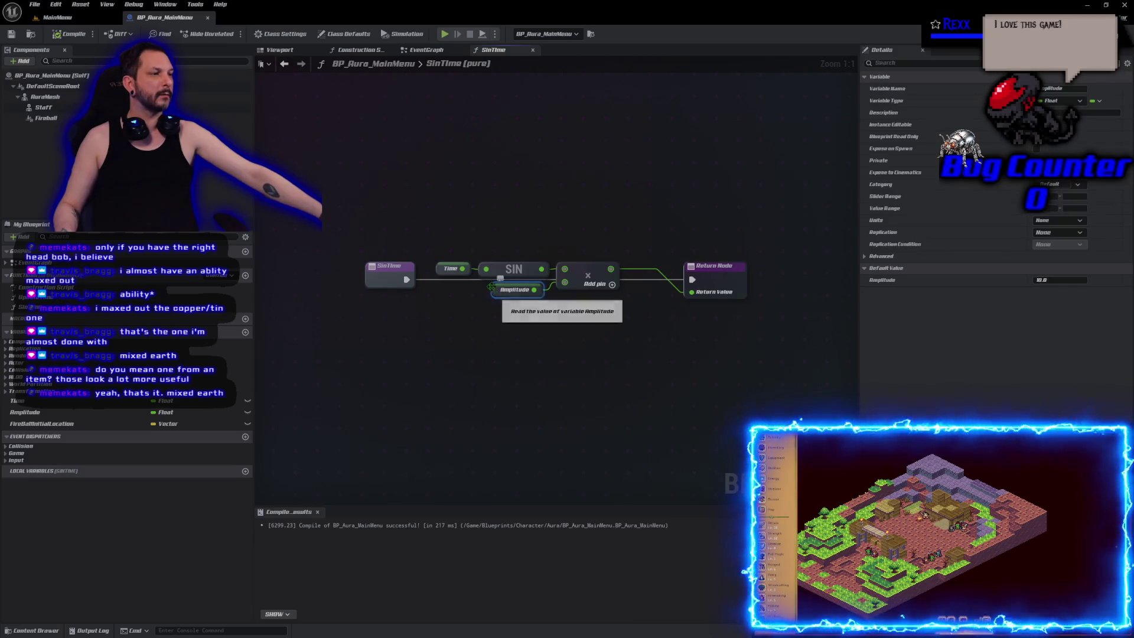
{"action": "left_click", "coordinate": [412, 165]}
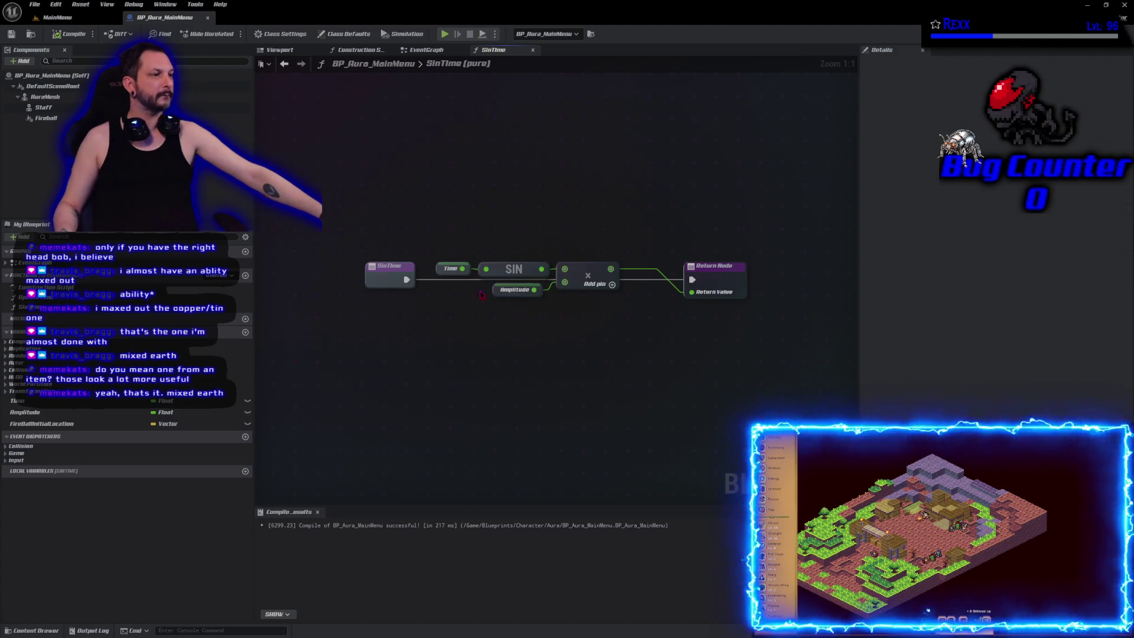
{"action": "left_click", "coordinate": [514, 290]}
{"action": "left_click", "coordinate": [1061, 280]}
{"action": "type", "text": "5"}
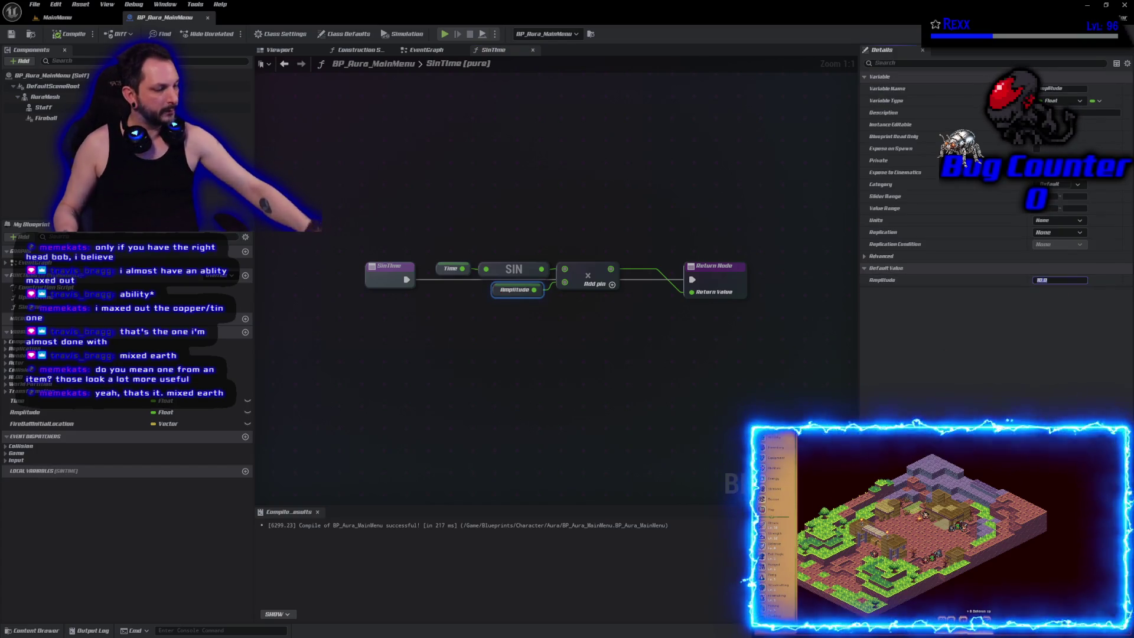
{"action": "key", "text": "Return"}
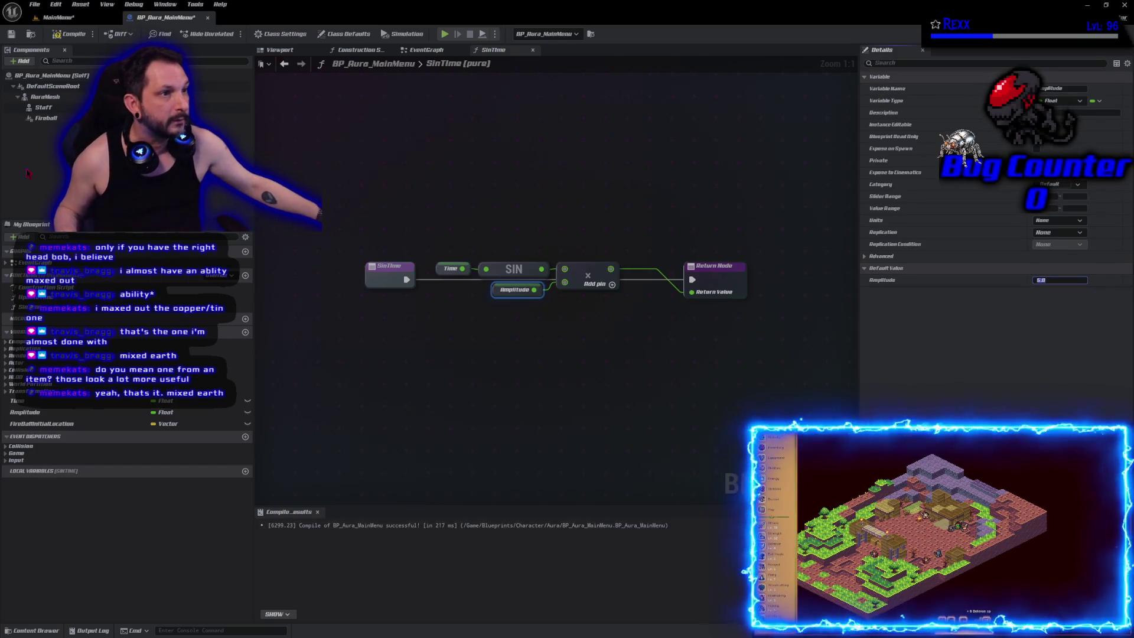
Step: Compile and save the blueprint, then start a standalone play preview
{"action": "left_click", "coordinate": [60, 32]}
{"action": "left_click", "coordinate": [35, 5]}
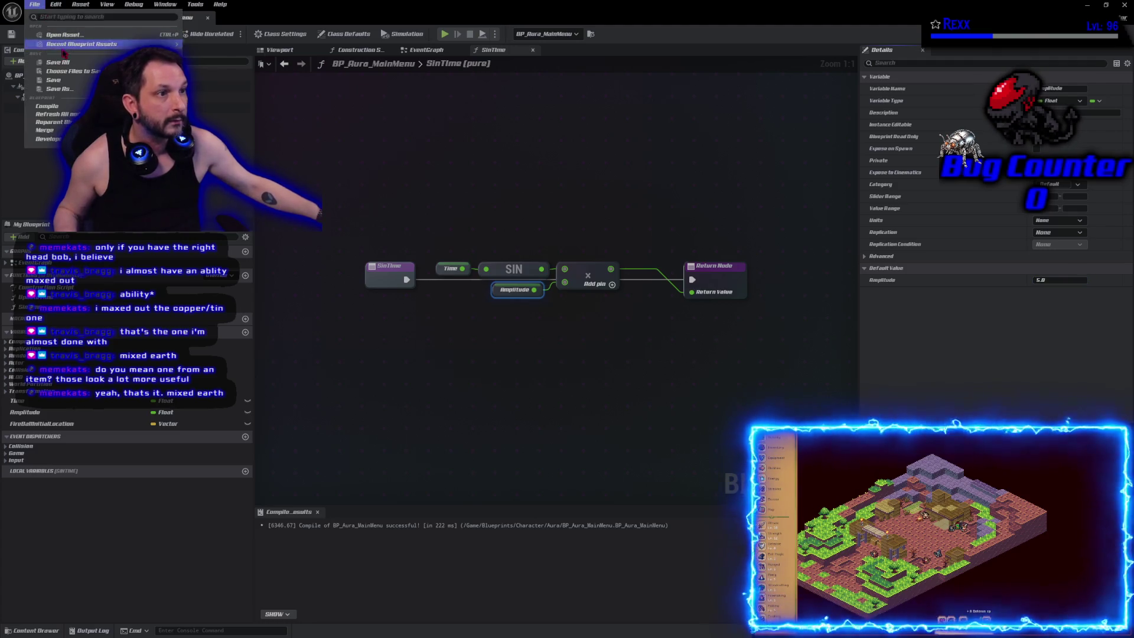
{"action": "left_click", "coordinate": [67, 63]}
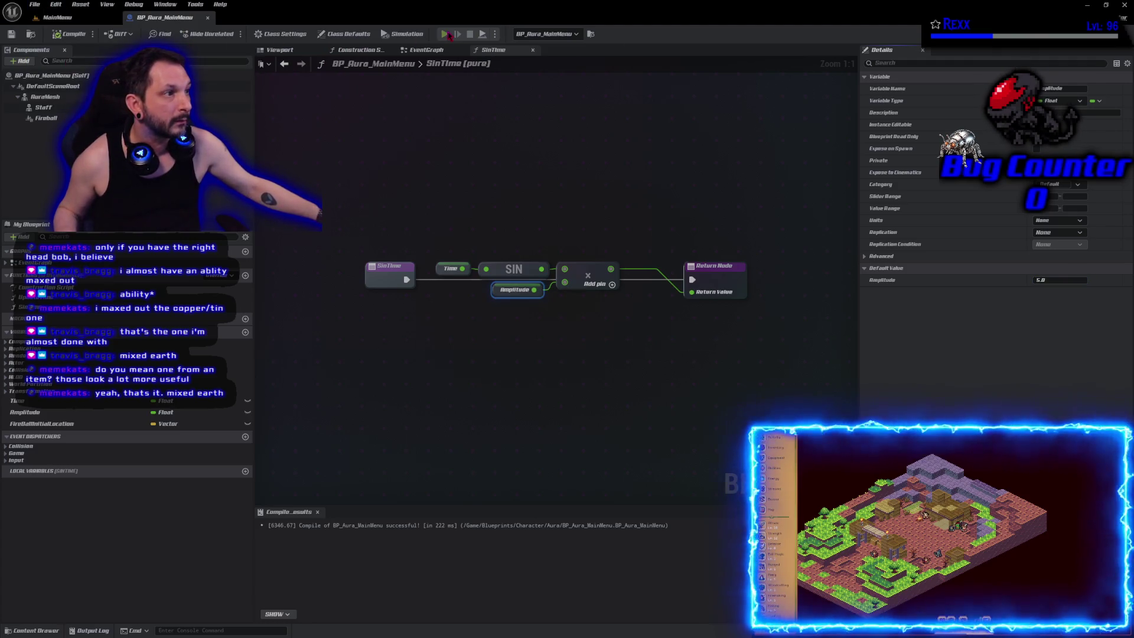
{"action": "left_click", "coordinate": [446, 34]}
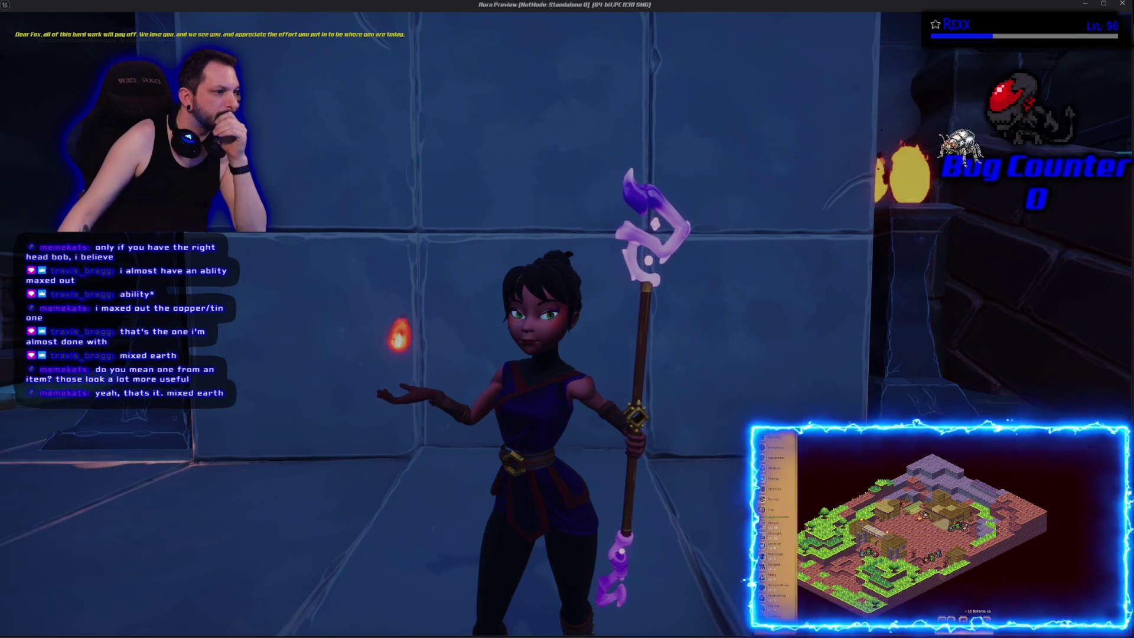
Step: Exit the standalone preview with Esc to get back to the SinTime graph
{"action": "key", "text": "Escape"}
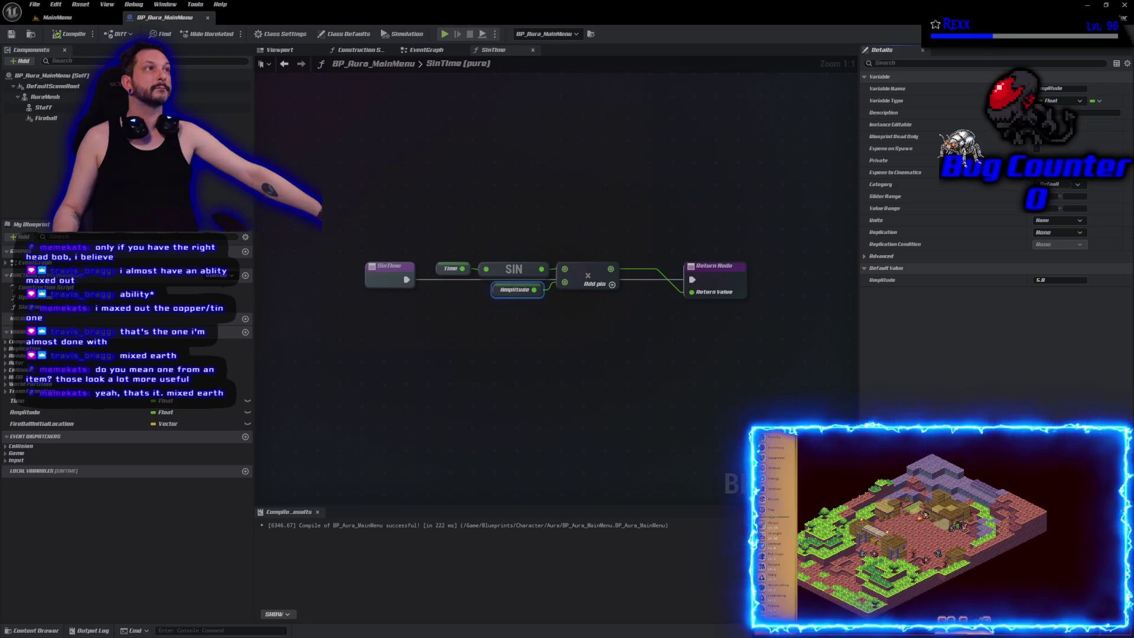
Step: Change the Amplitude default to 2.5, compile, Save All, and run a standalone preview
{"action": "left_click", "coordinate": [1043, 280]}
{"action": "type", "text": "2.5"}
{"action": "key", "text": "Return"}
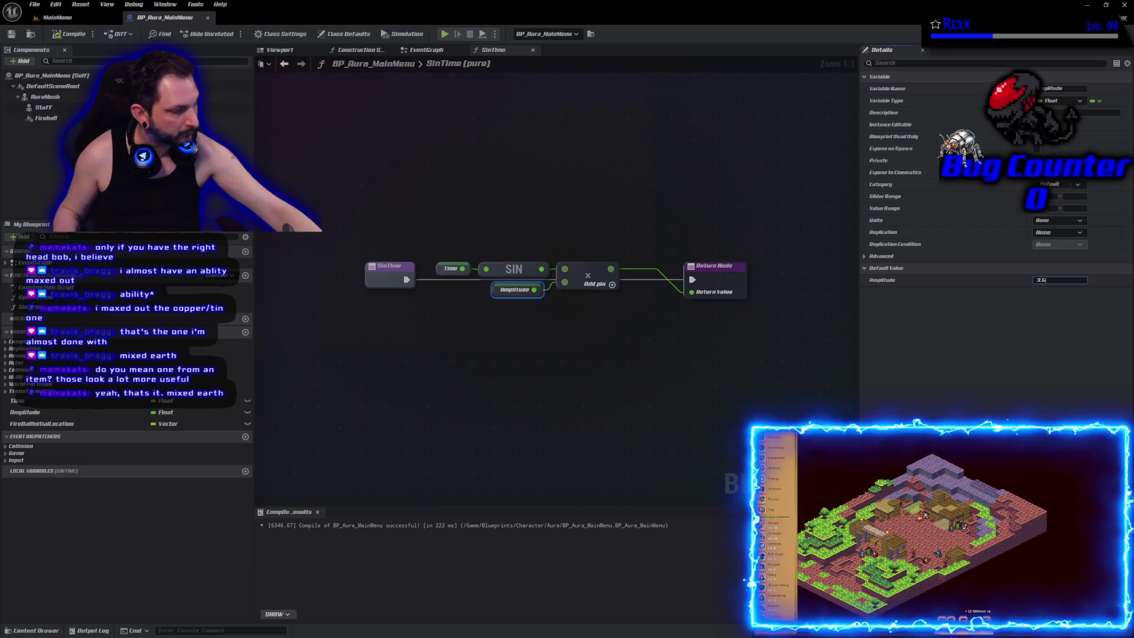
{"action": "left_click", "coordinate": [68, 34]}
{"action": "left_click", "coordinate": [35, 4]}
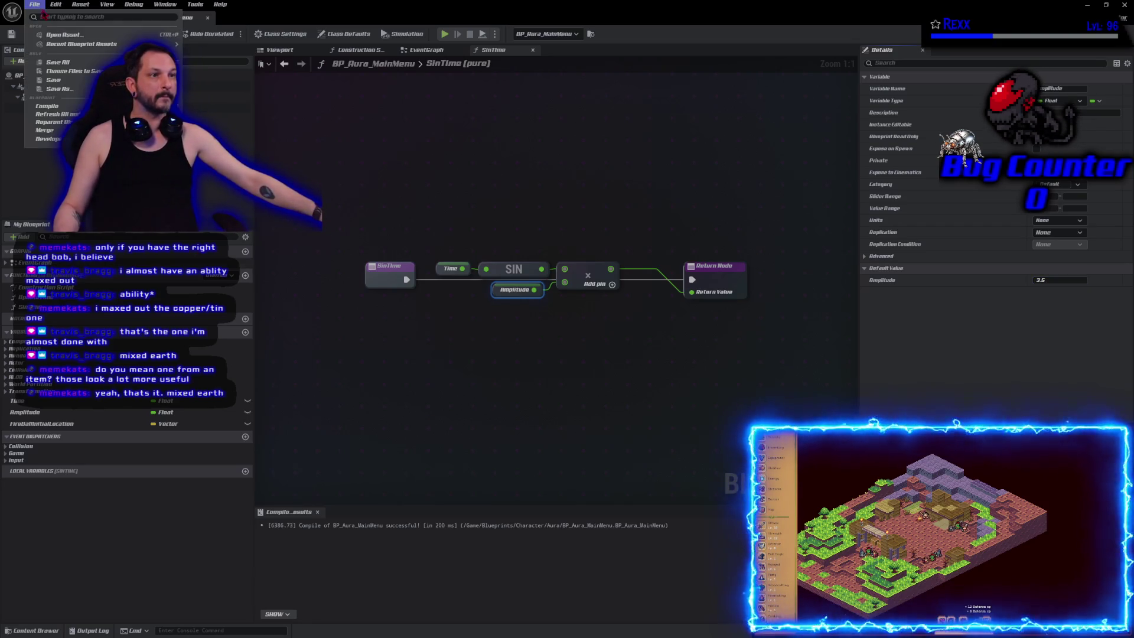
{"action": "left_click", "coordinate": [52, 62]}
{"action": "left_click", "coordinate": [445, 34]}
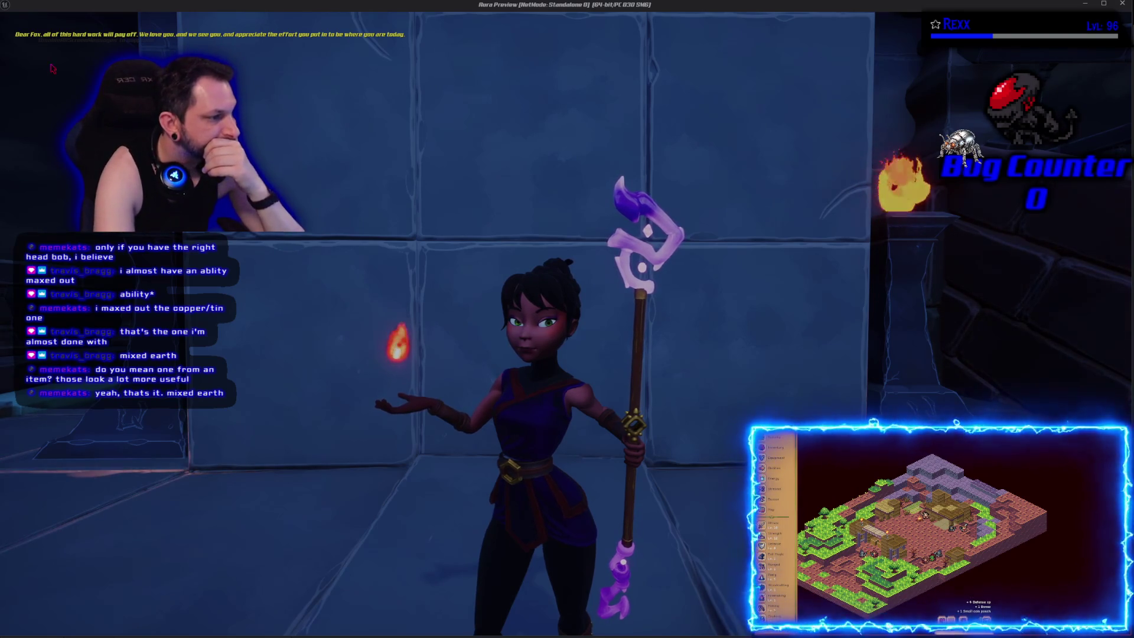
Step: Back in BP_Aura_MainMenu's viewport, edit the Fireball's Location Z and recompile
{"action": "key", "text": "Escape"}
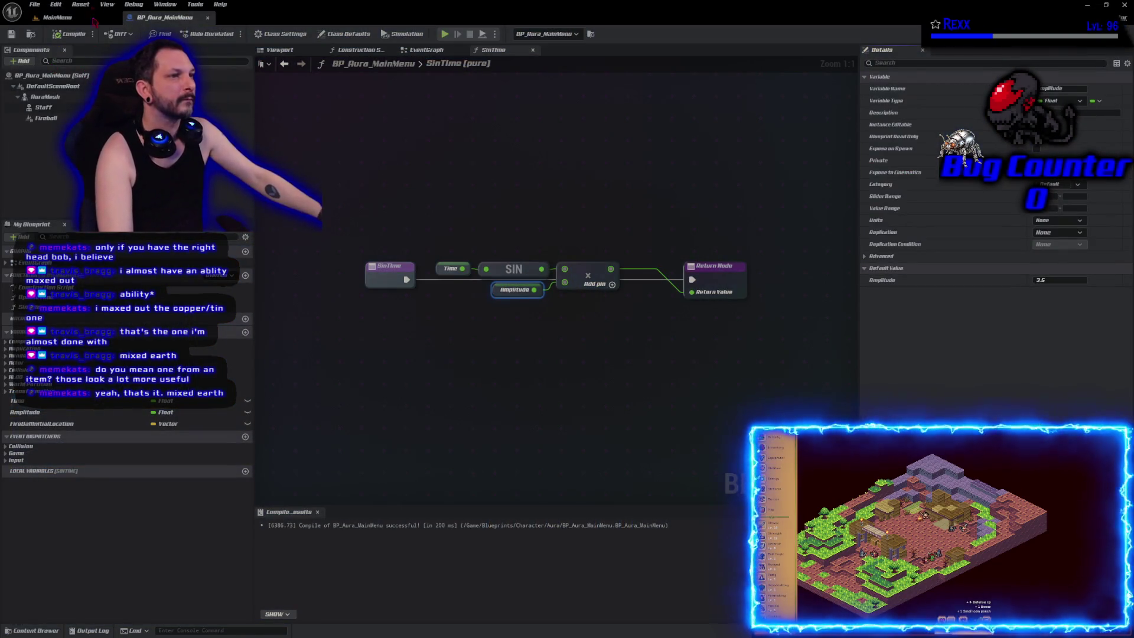
{"action": "left_click", "coordinate": [94, 21]}
{"action": "left_click", "coordinate": [173, 20]}
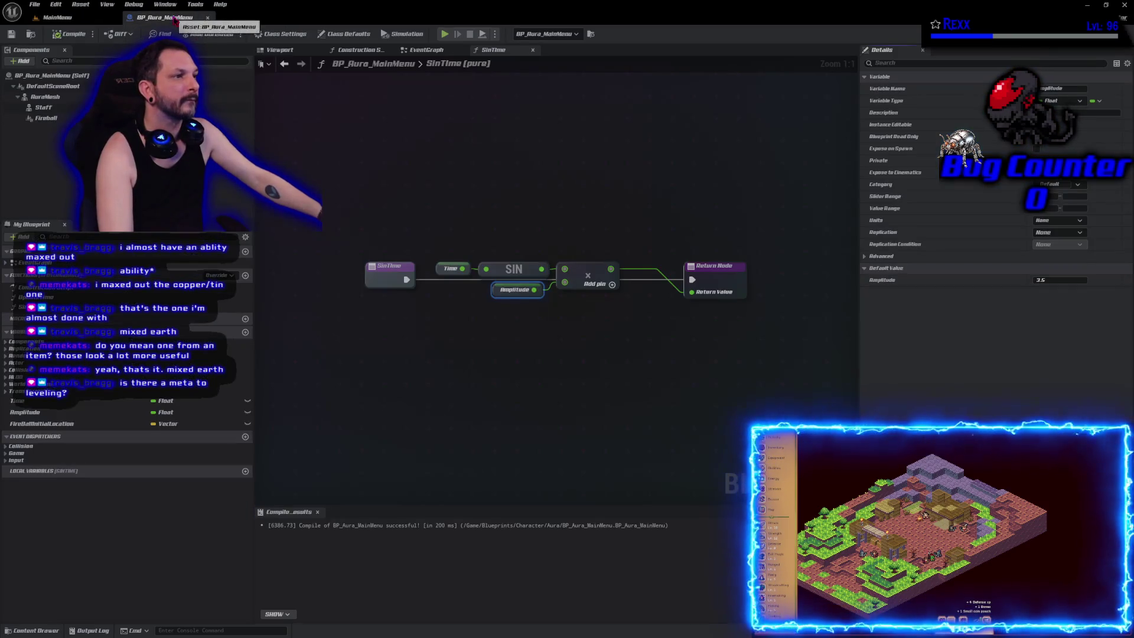
{"action": "left_click", "coordinate": [289, 54]}
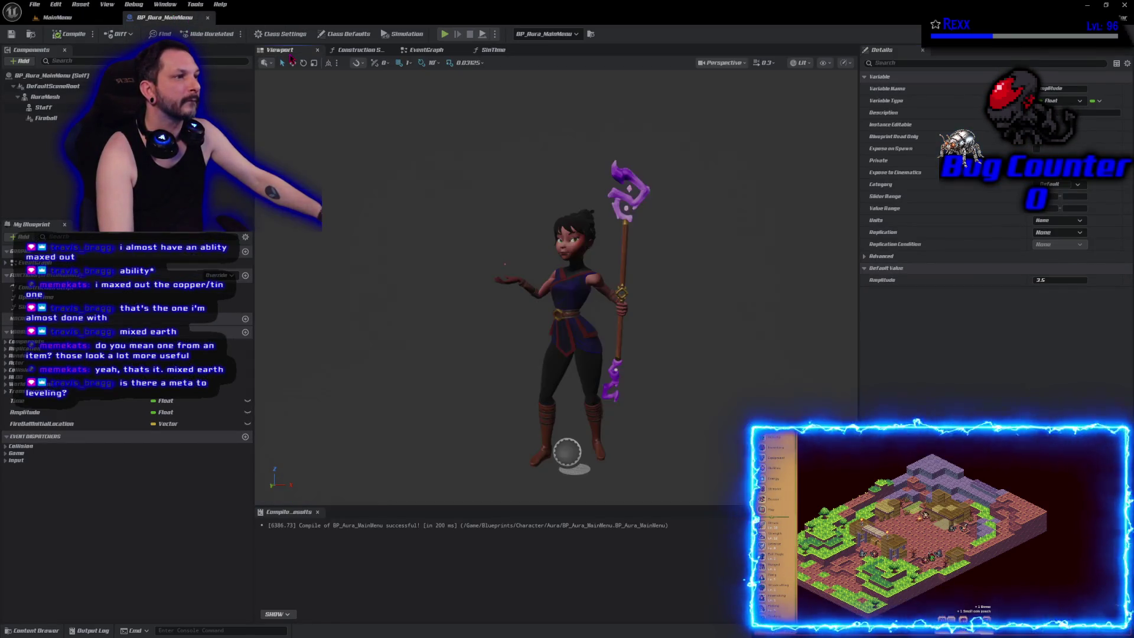
{"action": "left_click", "coordinate": [505, 259]}
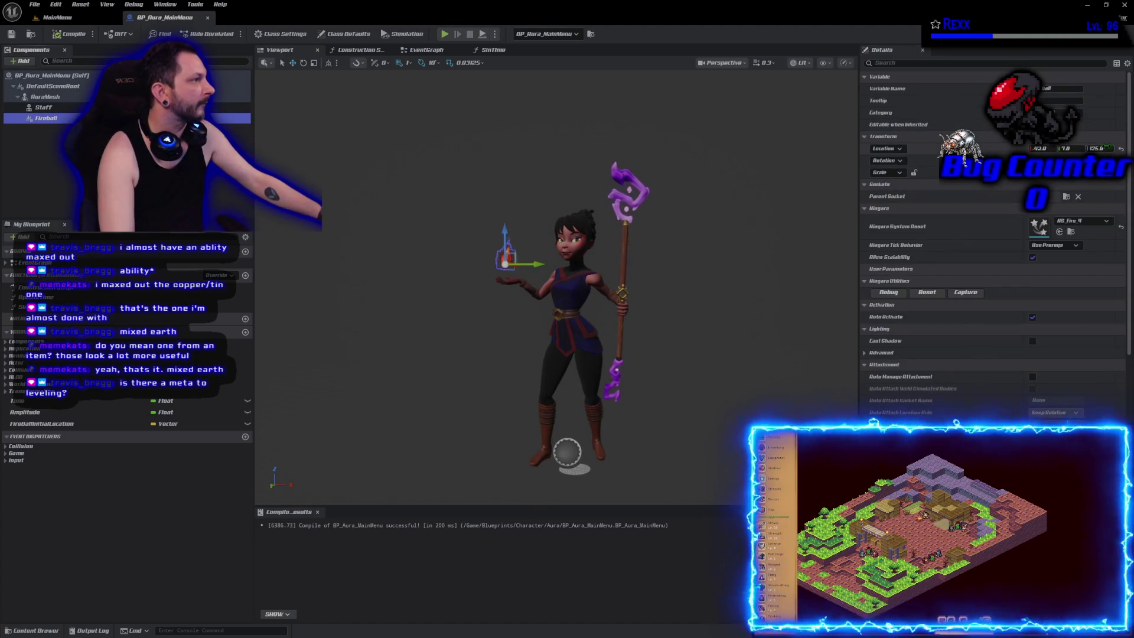
{"action": "left_click", "coordinate": [1098, 149]}
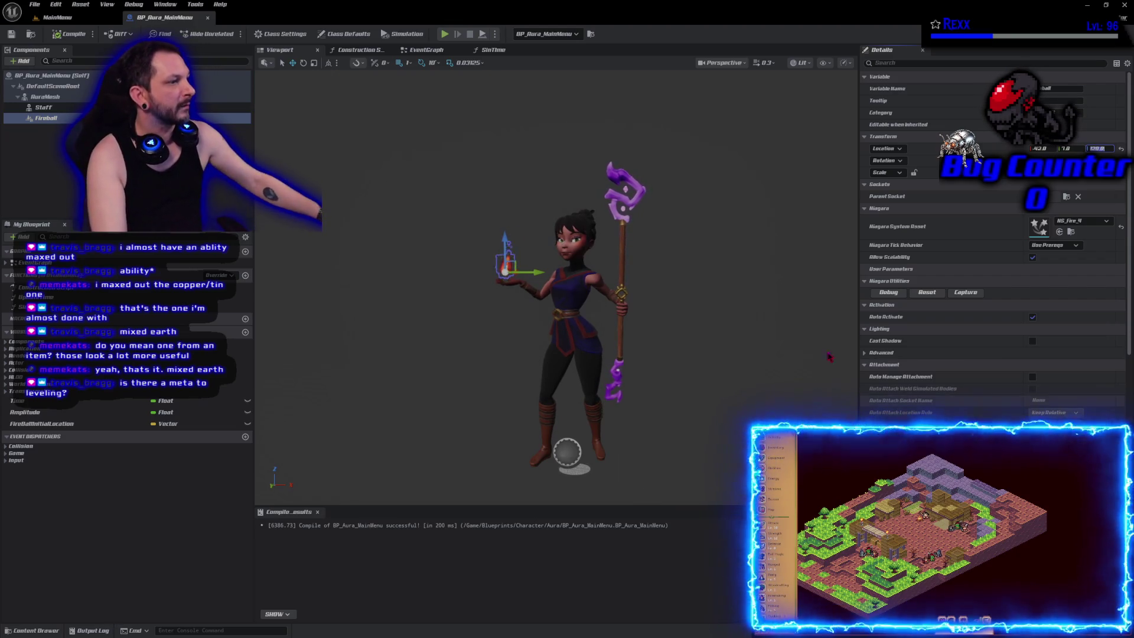
{"action": "left_click", "coordinate": [69, 34]}
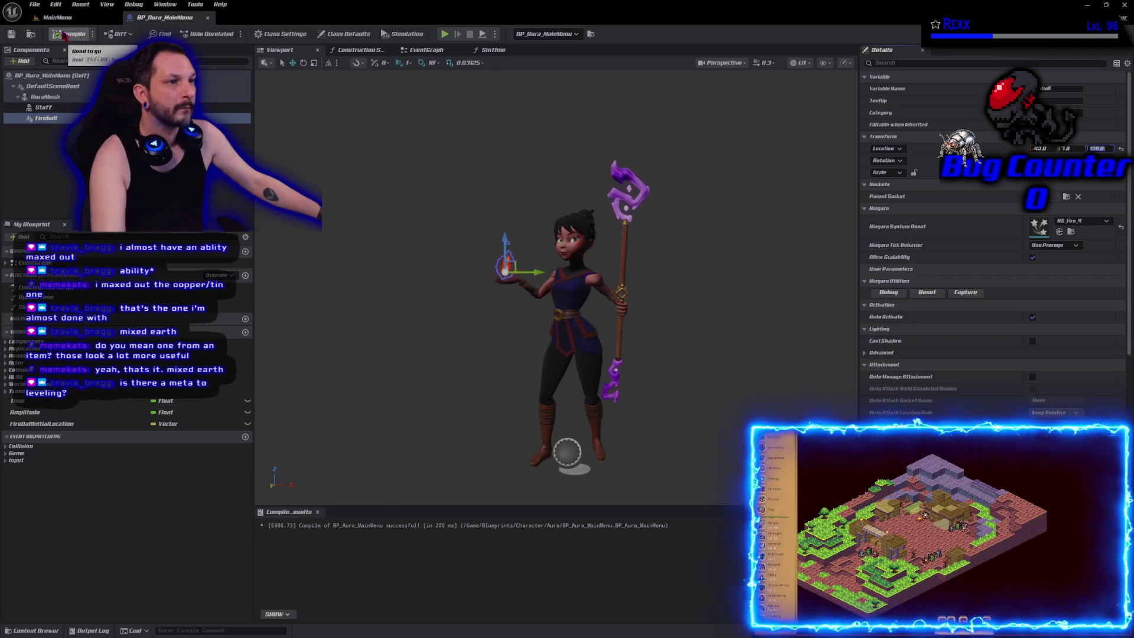
{"action": "left_click", "coordinate": [445, 34]}
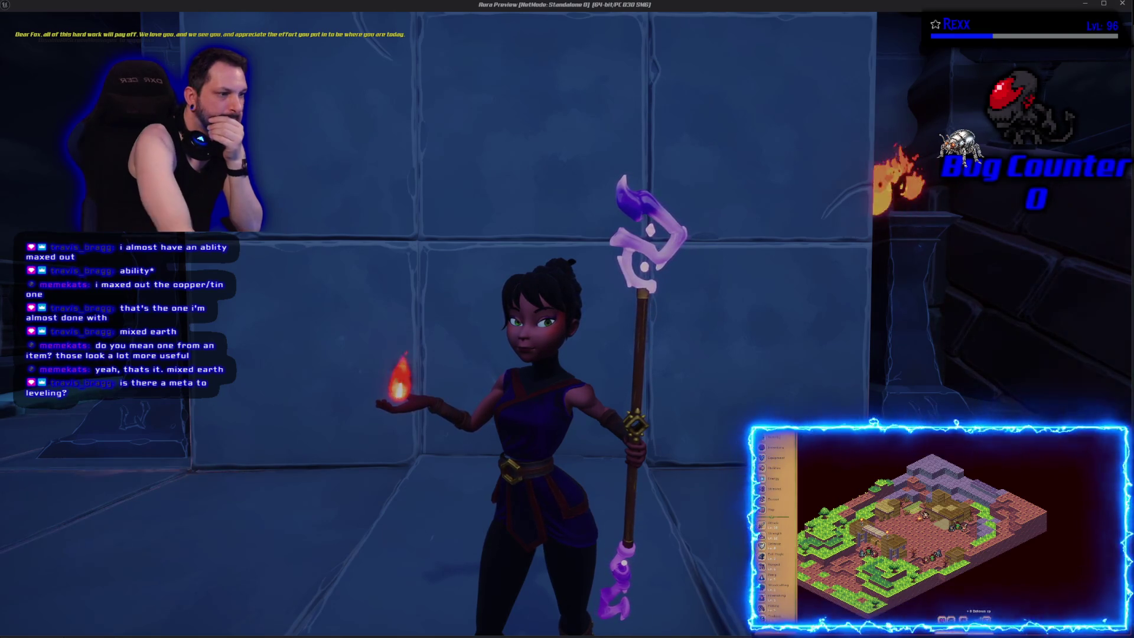
{"action": "key", "text": "Escape"}
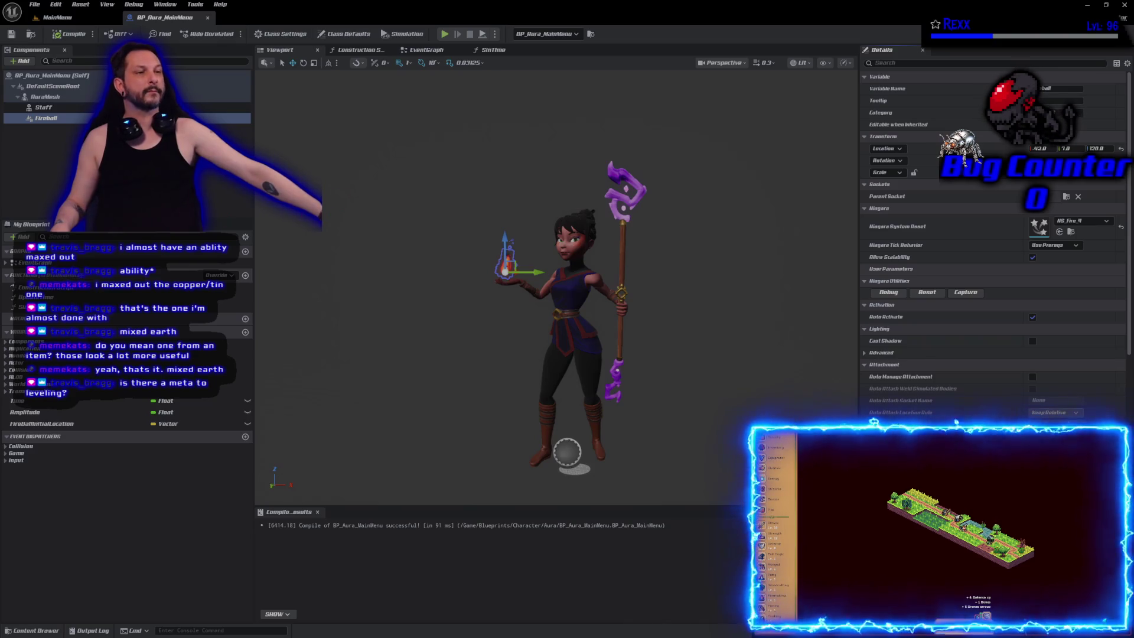
Step: Add a Decal component under AuraMesh in BP_Aura_MainMenu
{"action": "left_click", "coordinate": [83, 99]}
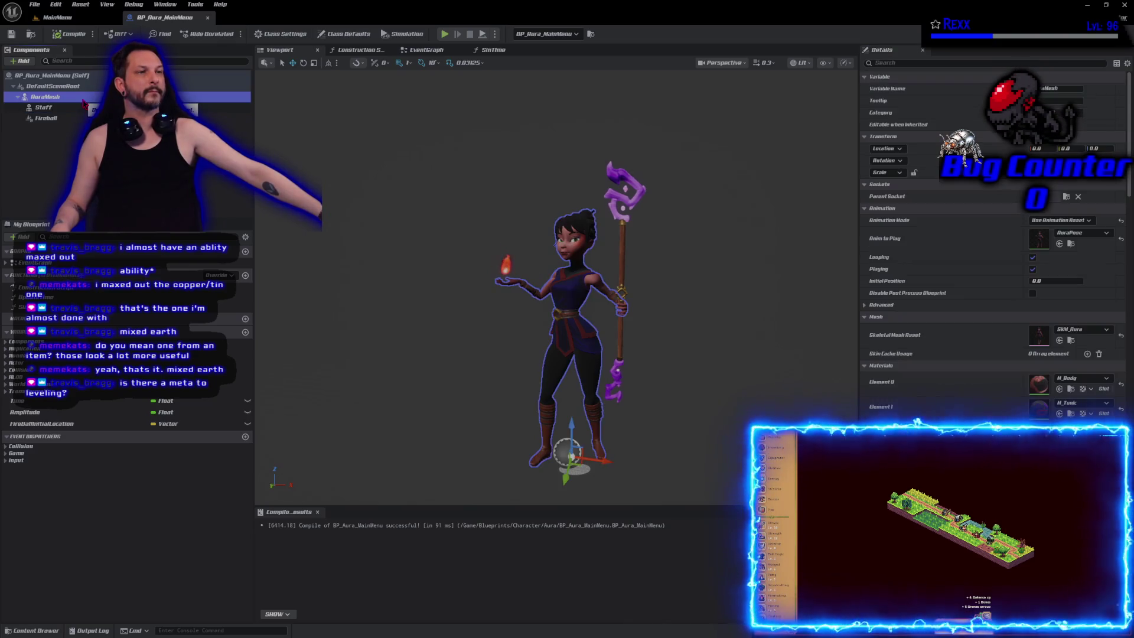
{"action": "left_click", "coordinate": [30, 62]}
{"action": "type", "text": "decal"}
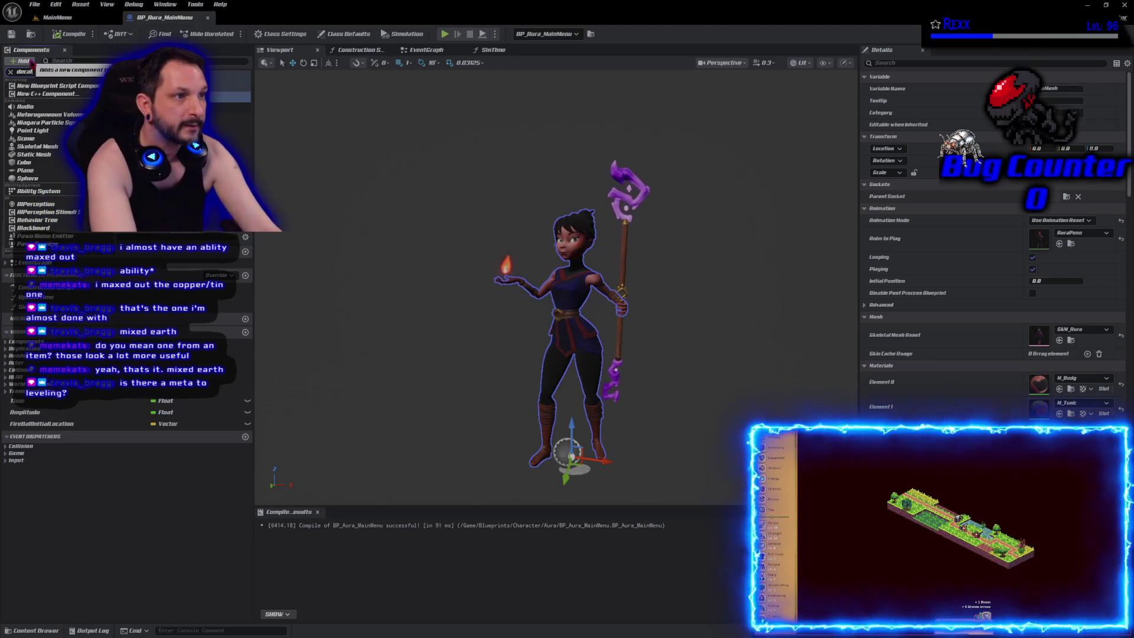
{"action": "key", "text": "Escape"}
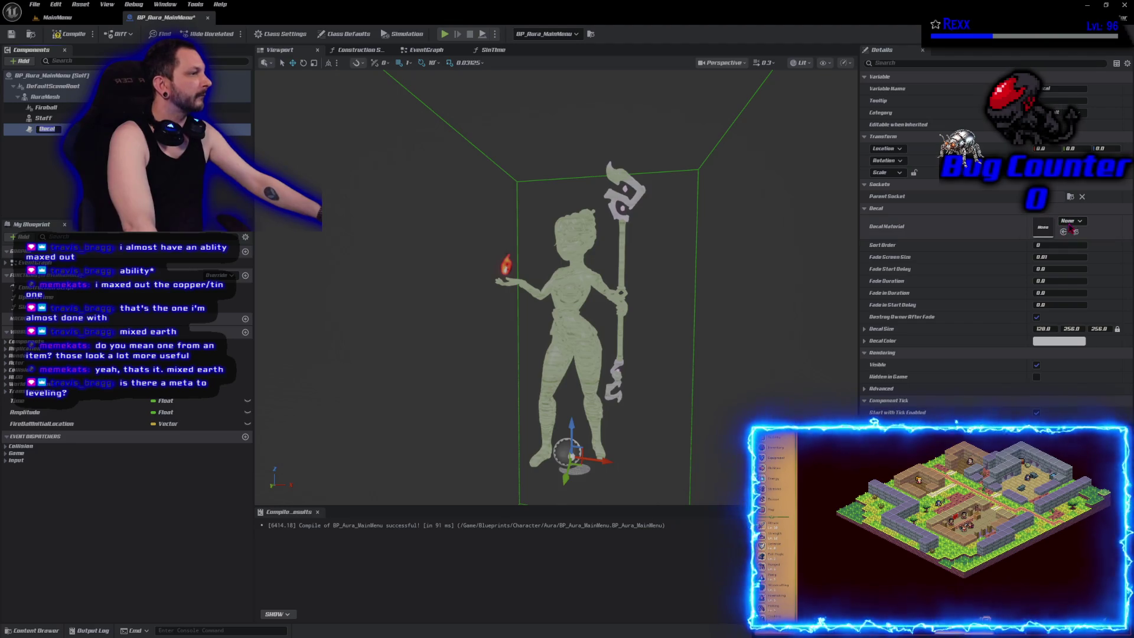
Step: Set the decal's material to MI_MagicCircle_Blue
{"action": "left_click", "coordinate": [1071, 223]}
{"action": "type", "text": "magic"}
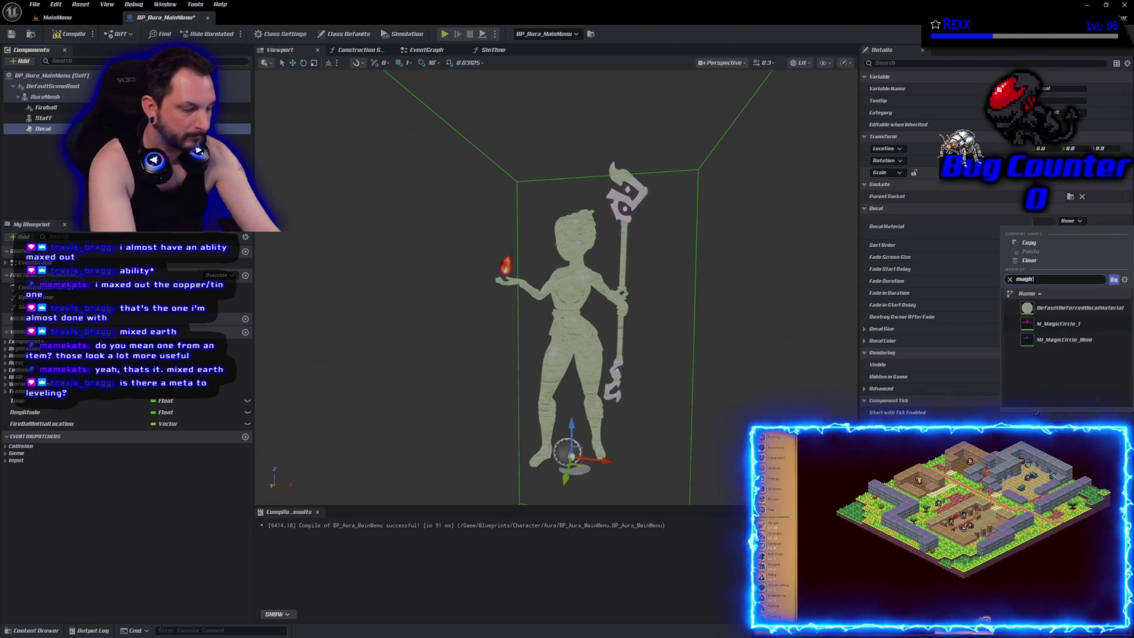
{"action": "left_click", "coordinate": [1060, 325]}
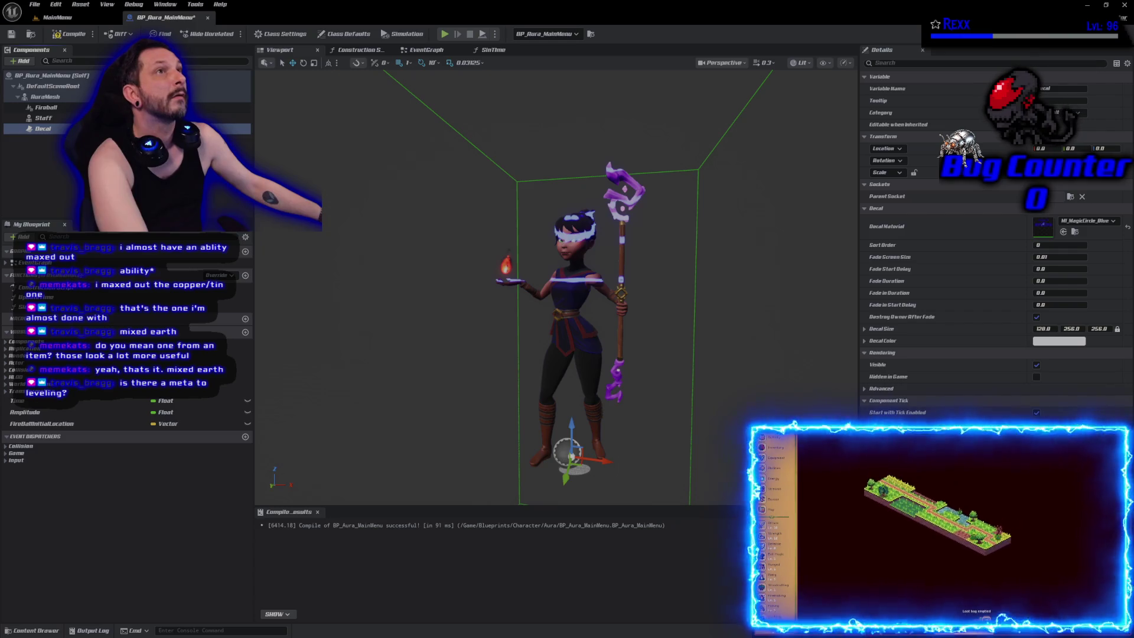
Step: Browse to MI_MagicCircle_Blue in MagicCircles, duplicate it, then delete the copy
{"action": "left_click", "coordinate": [1075, 231]}
{"action": "right_click", "coordinate": [235, 538]}
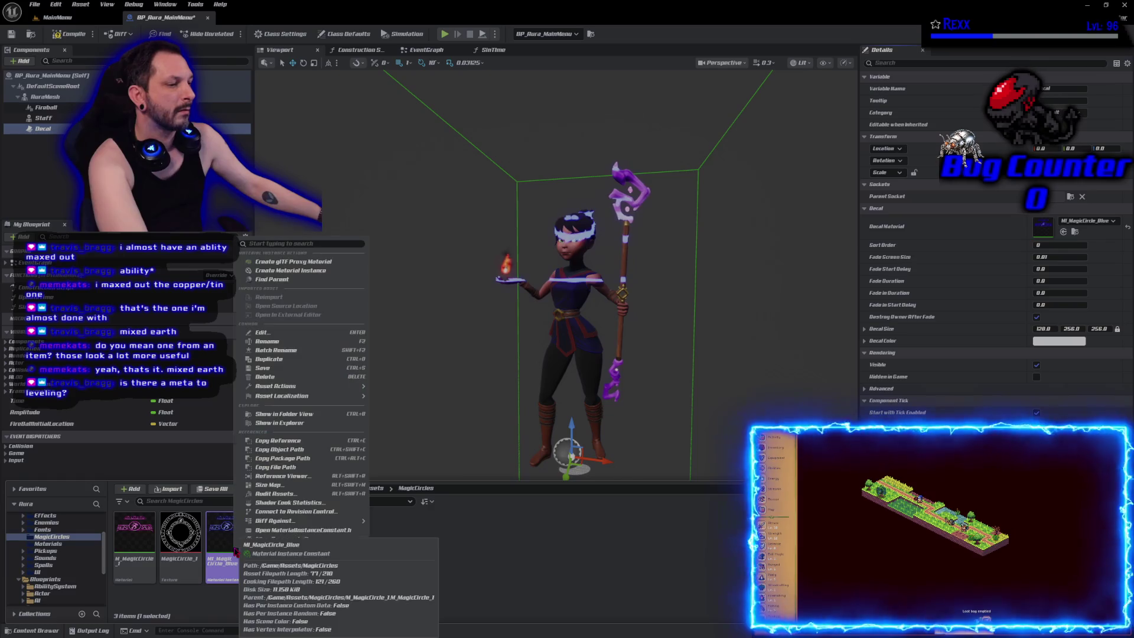
{"action": "left_click", "coordinate": [269, 358]}
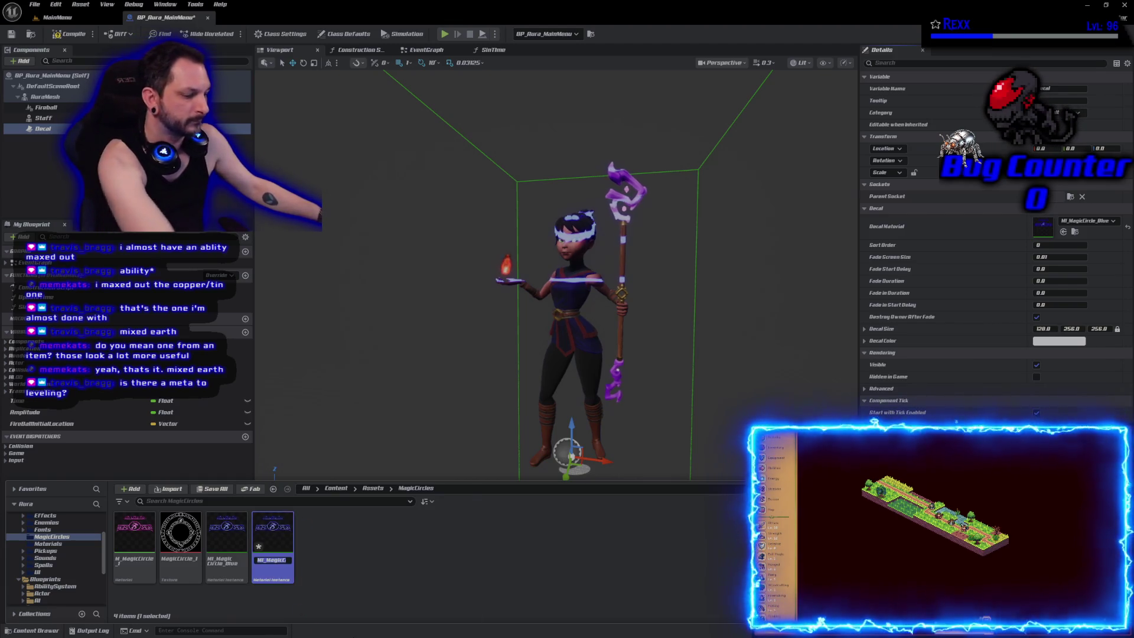
{"action": "key", "text": "Return"}
{"action": "key", "text": "Delete"}
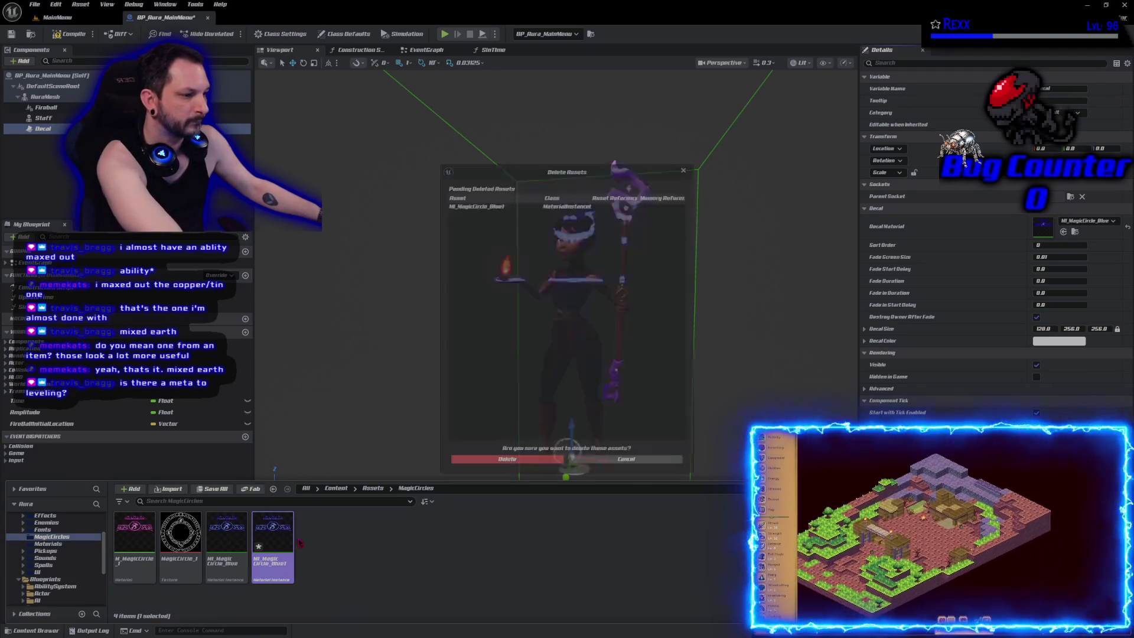
{"action": "left_click", "coordinate": [508, 459]}
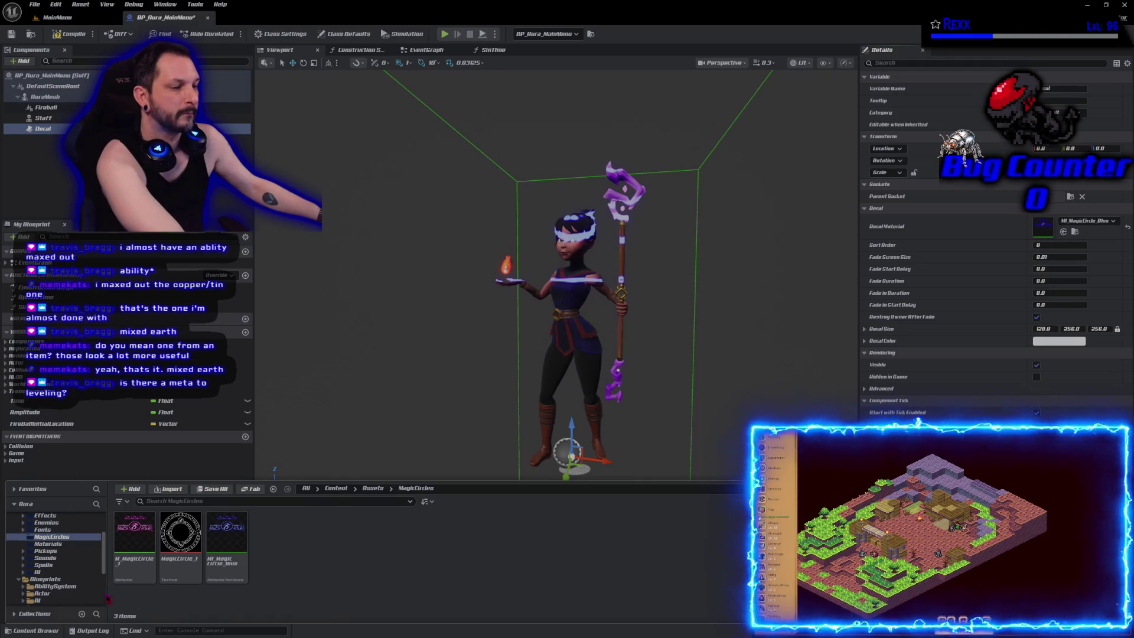
Step: Create a material instance from M_MagicCircle_1
{"action": "right_click", "coordinate": [133, 571]}
{"action": "mouse_move", "coordinate": [171, 541]}
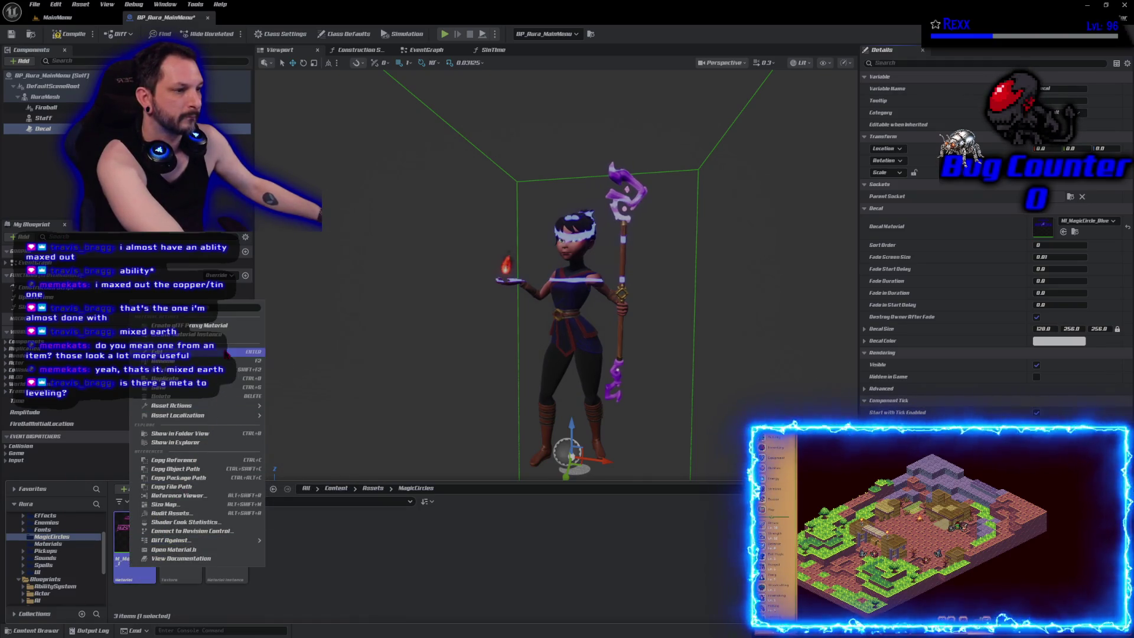
{"action": "left_click", "coordinate": [228, 337]}
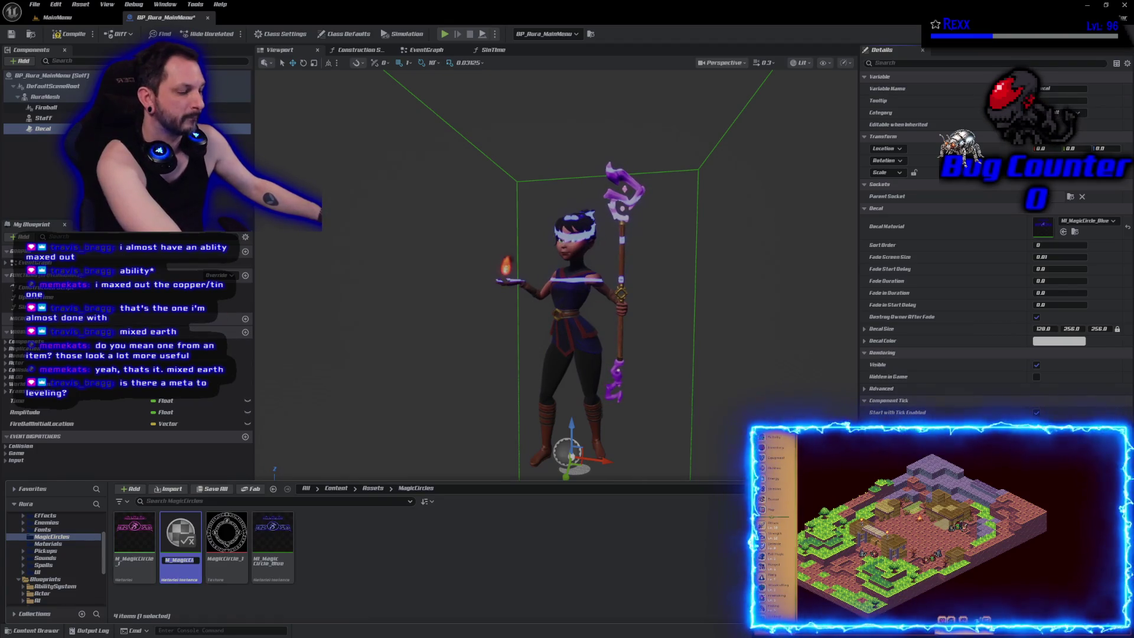
Step: Rename the new instance to MI_MagicCircle_MainMenu and open it in the material instance editor
{"action": "left_click", "coordinate": [193, 560]}
{"action": "key", "text": "BackSpace"}
{"action": "key", "text": "BackSpace"}
{"action": "key", "text": "BackSpace"}
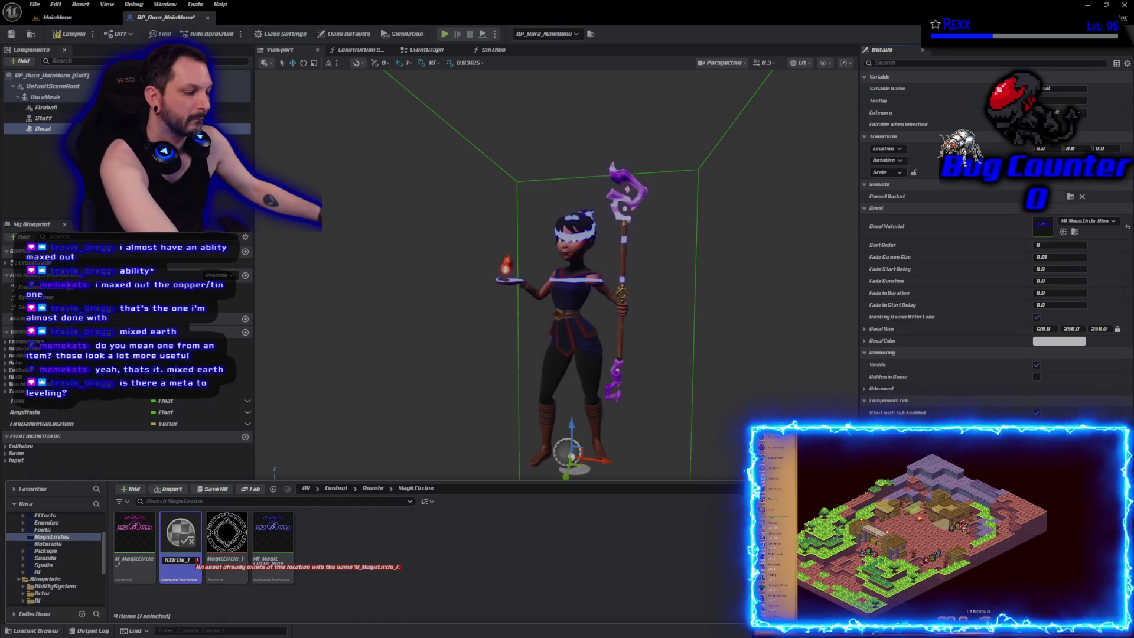
{"action": "key", "text": "BackSpace"}
{"action": "key", "text": "BackSpace"}
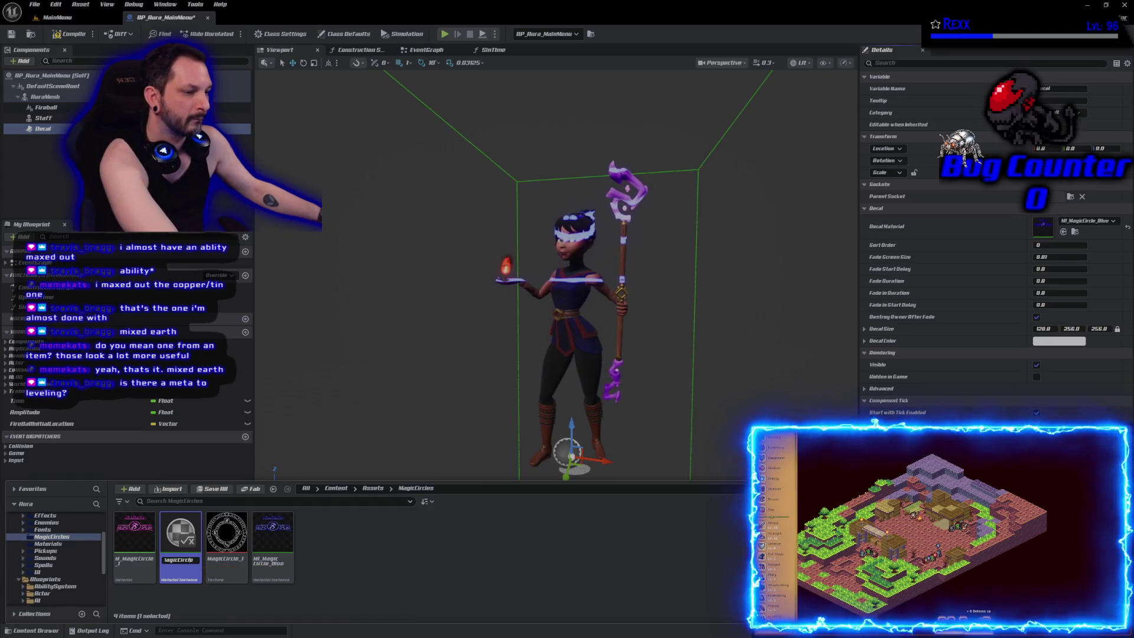
{"action": "key", "text": "Home"}
{"action": "type", "text": "M_"}
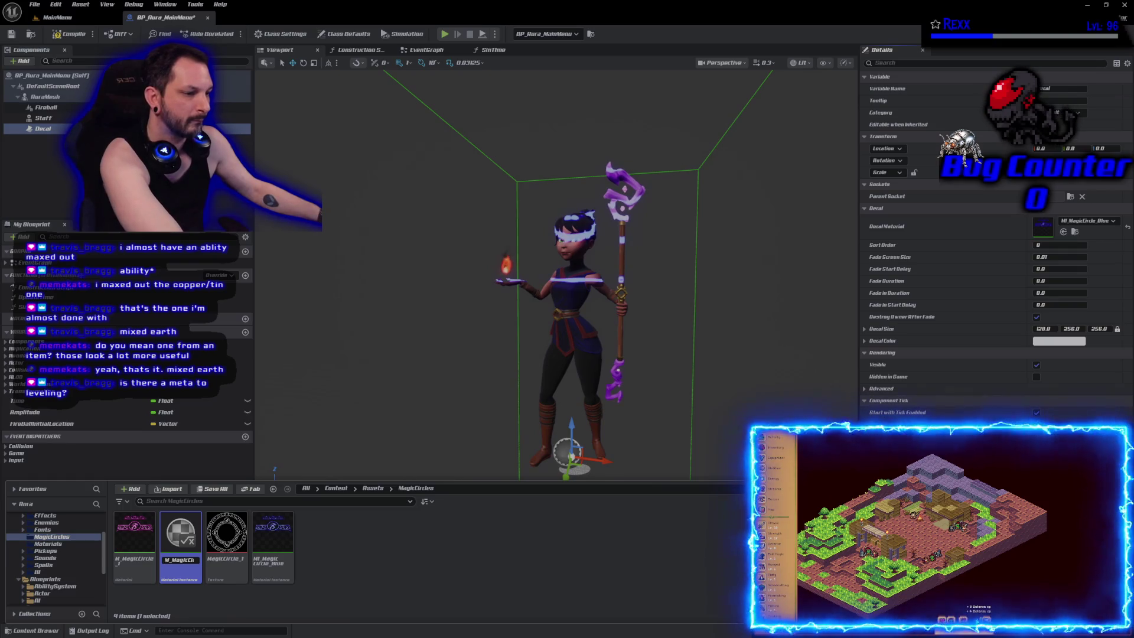
{"action": "type", "text": "D"}
{"action": "key", "text": "BackSpace"}
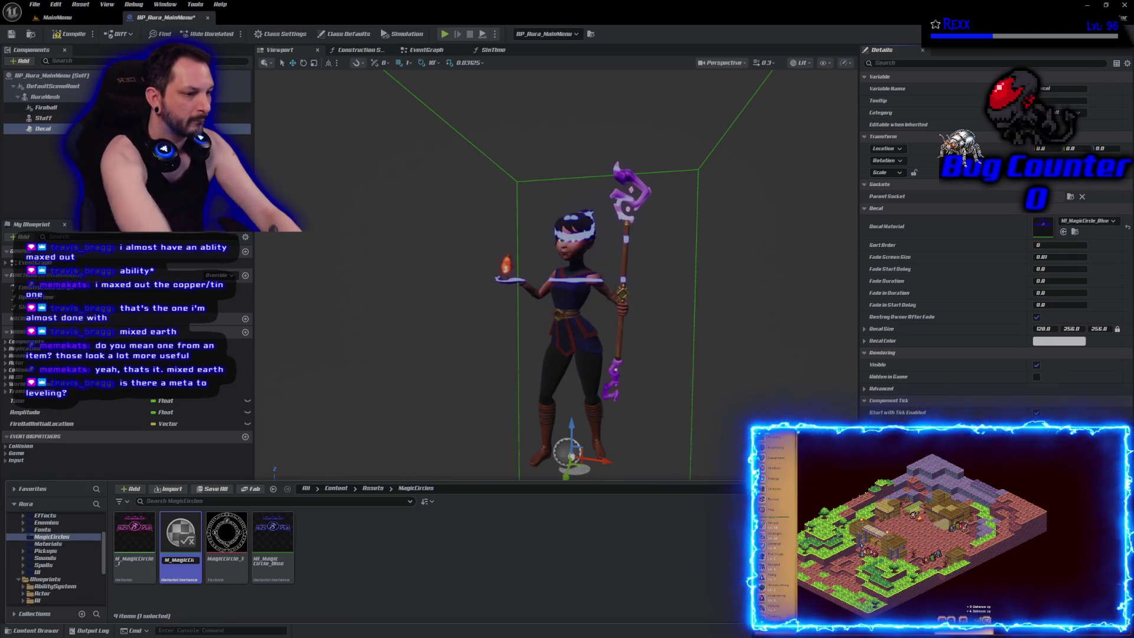
{"action": "key", "text": "Right"}
{"action": "type", "text": "I"}
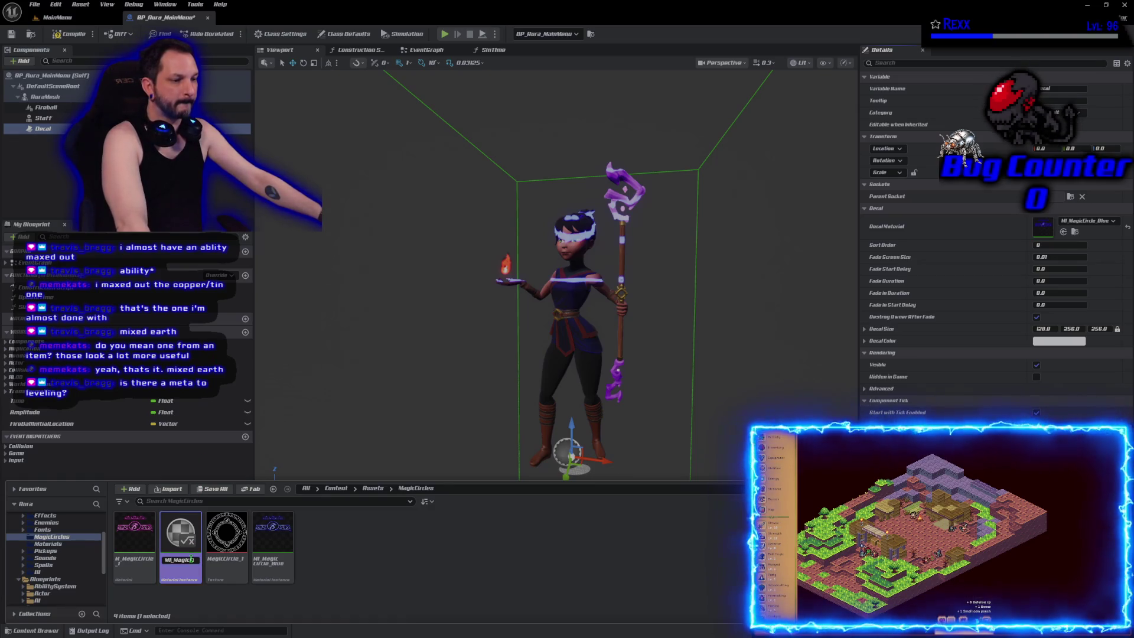
{"action": "key", "text": "End"}
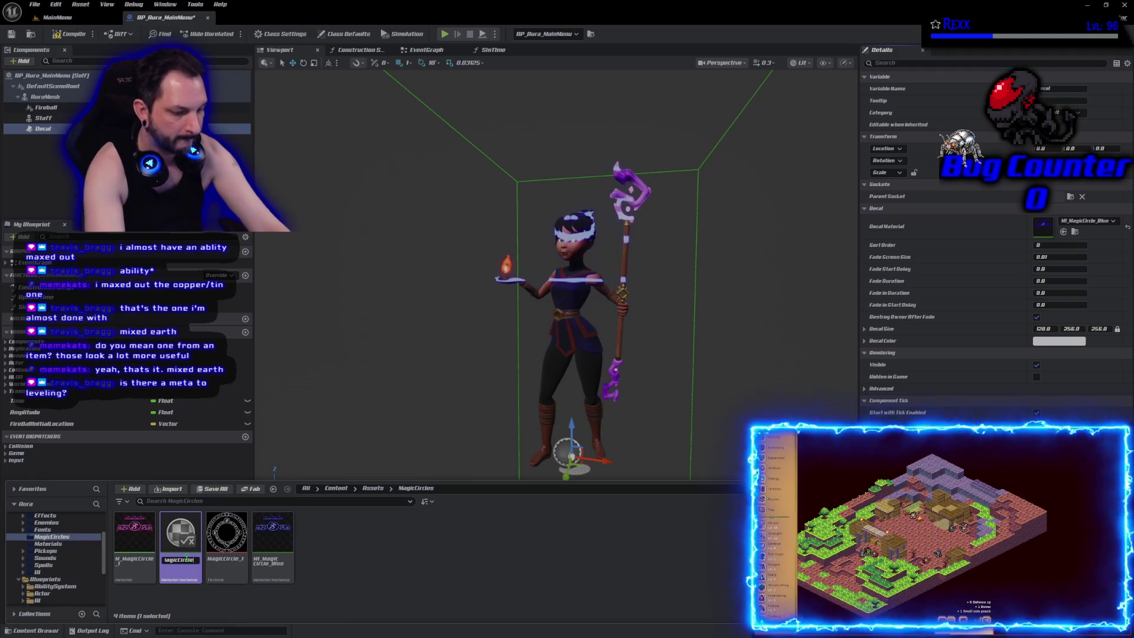
{"action": "key", "text": "Return"}
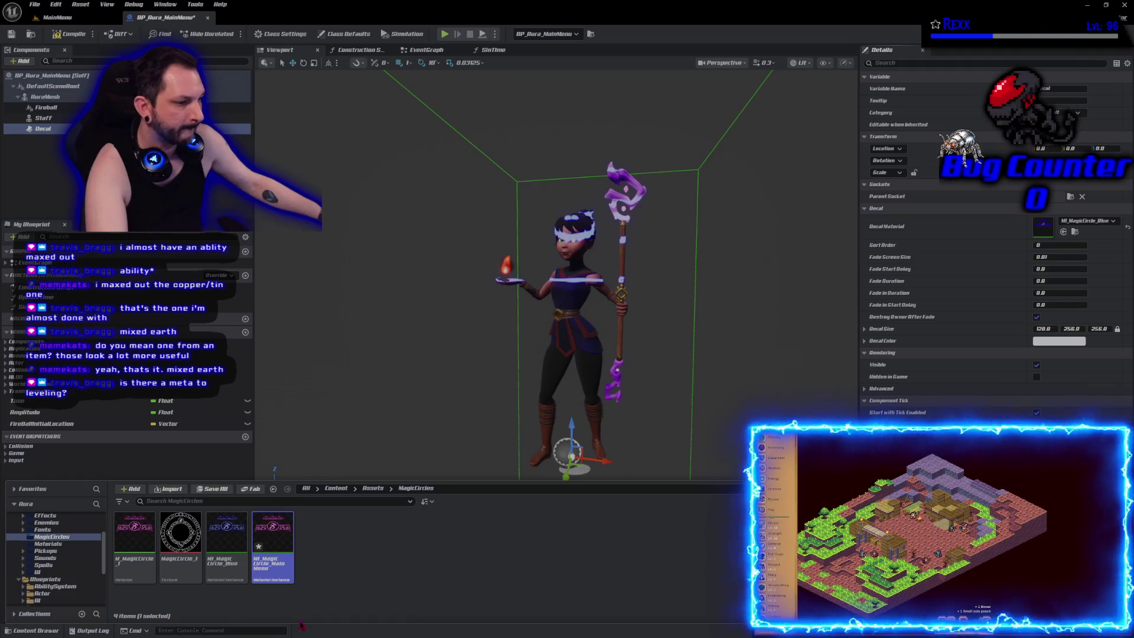
{"action": "double_click", "coordinate": [272, 543]}
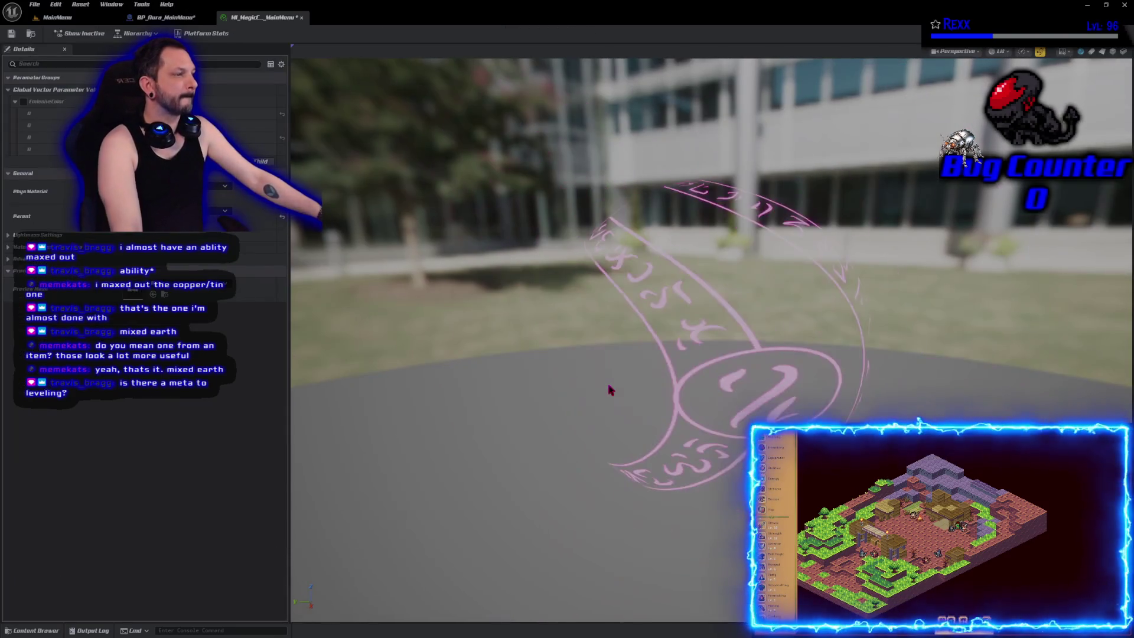
{"action": "left_click_drag", "start_coordinate": [612, 392], "coordinate": [590, 378]}
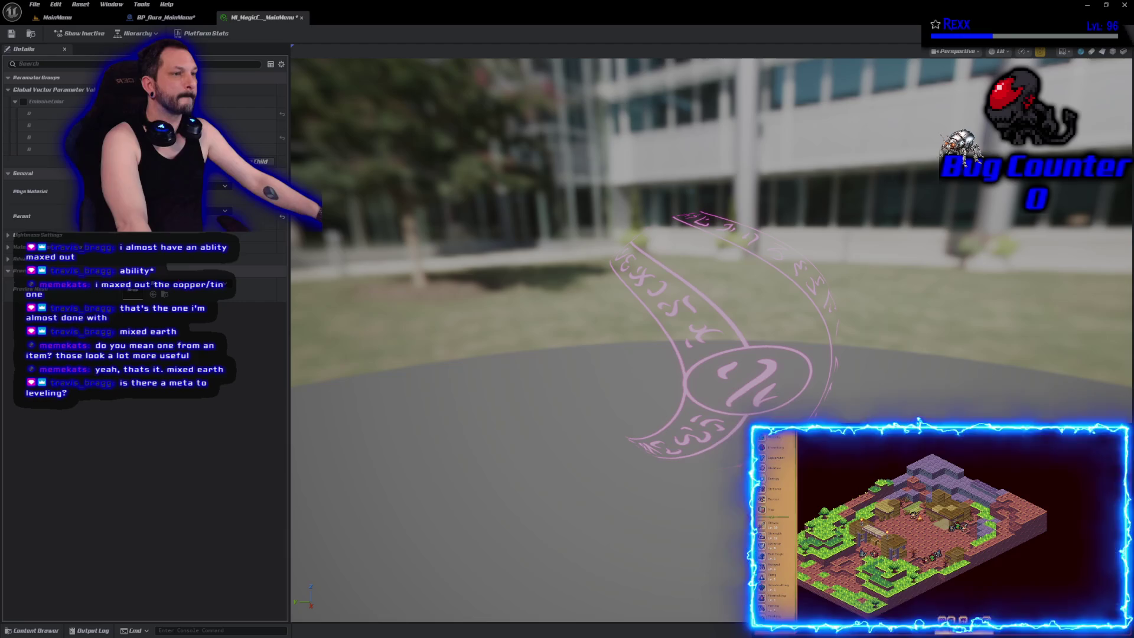
Step: Try picking a different parent material and dismiss the cannot-set-parent warning
{"action": "left_click", "coordinate": [177, 210]}
{"action": "scroll", "coordinate": [233, 372], "scroll_direction": "up", "scroll_amount": 2}
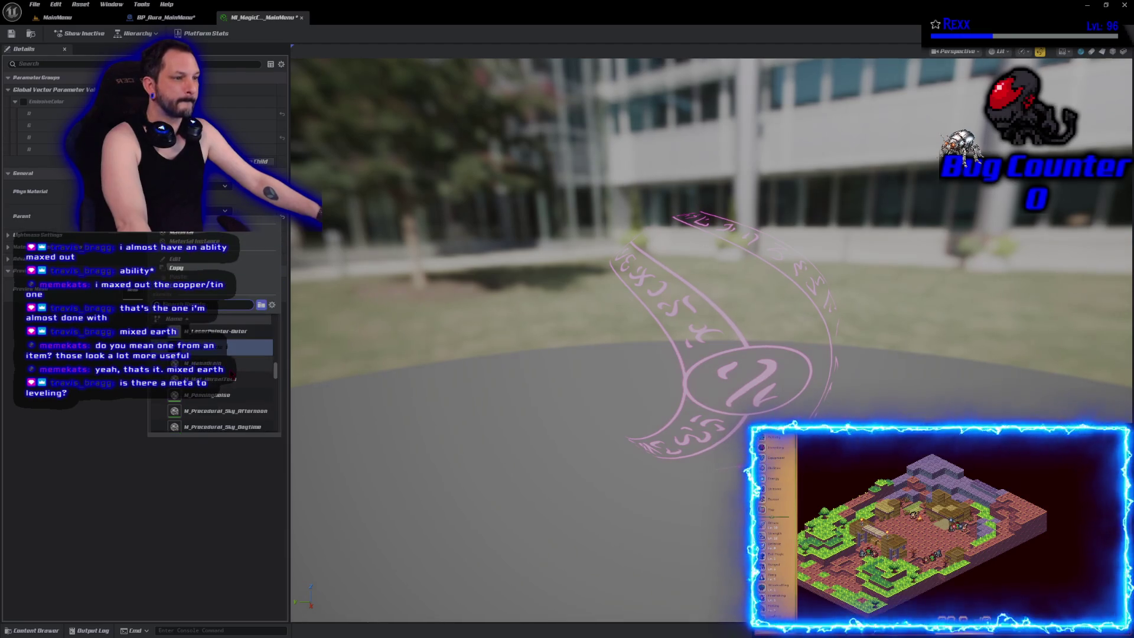
{"action": "scroll", "coordinate": [232, 373], "scroll_direction": "down", "scroll_amount": 2}
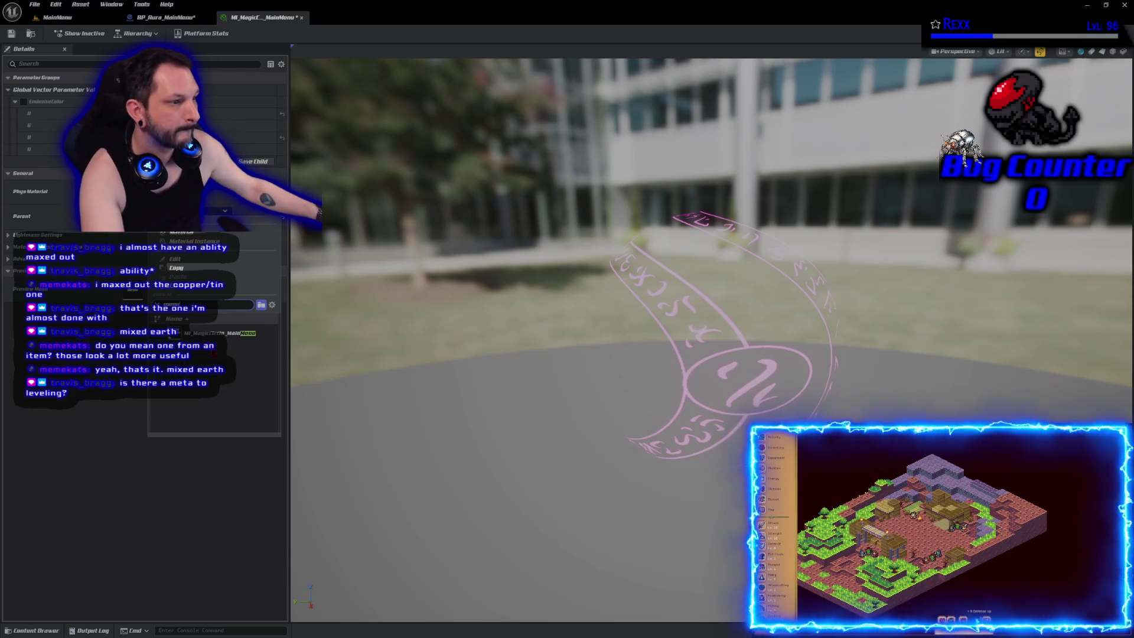
{"action": "left_click", "coordinate": [213, 348]}
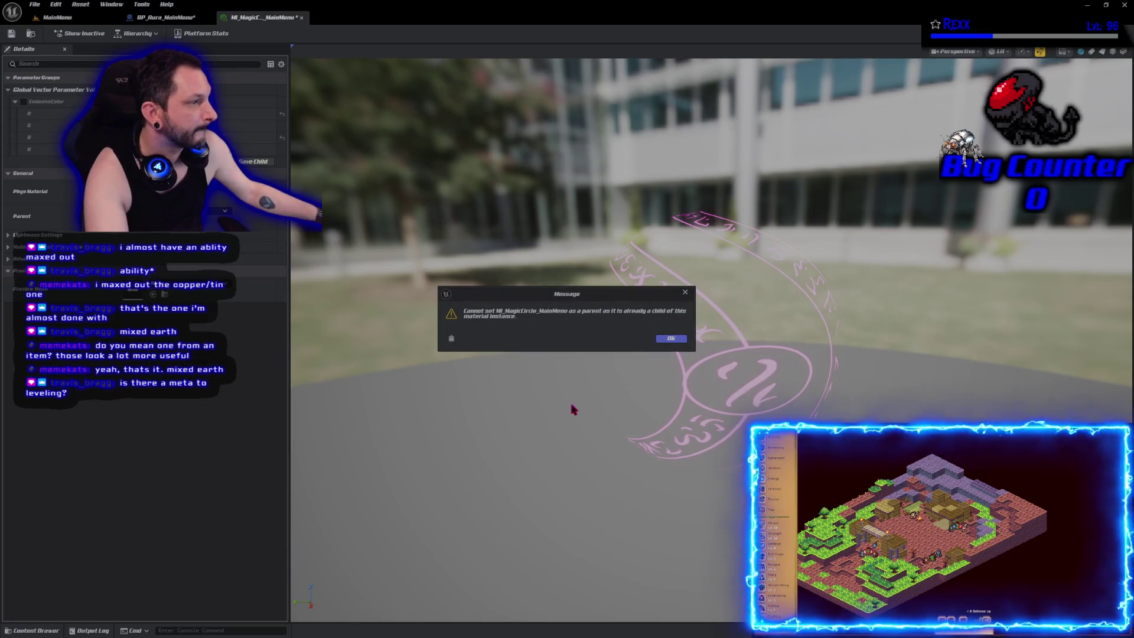
{"action": "left_click", "coordinate": [671, 338]}
Step: Close the parent list unchanged, save the instance, and go back to BP_Aura_MainMenu
{"action": "left_click", "coordinate": [213, 210]}
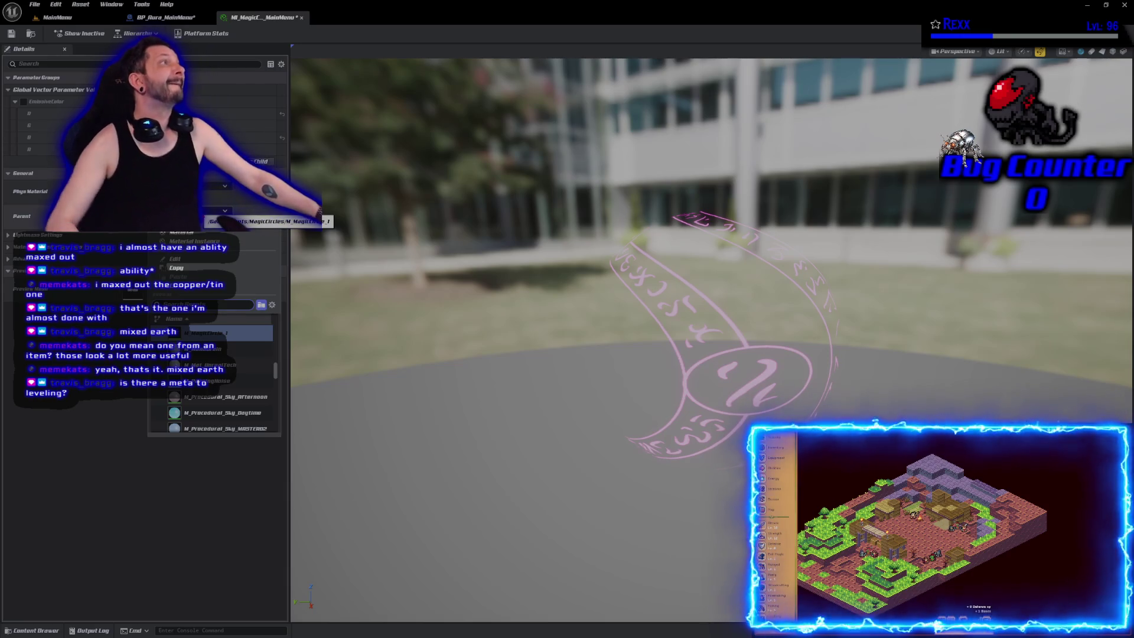
{"action": "left_click", "coordinate": [207, 333]}
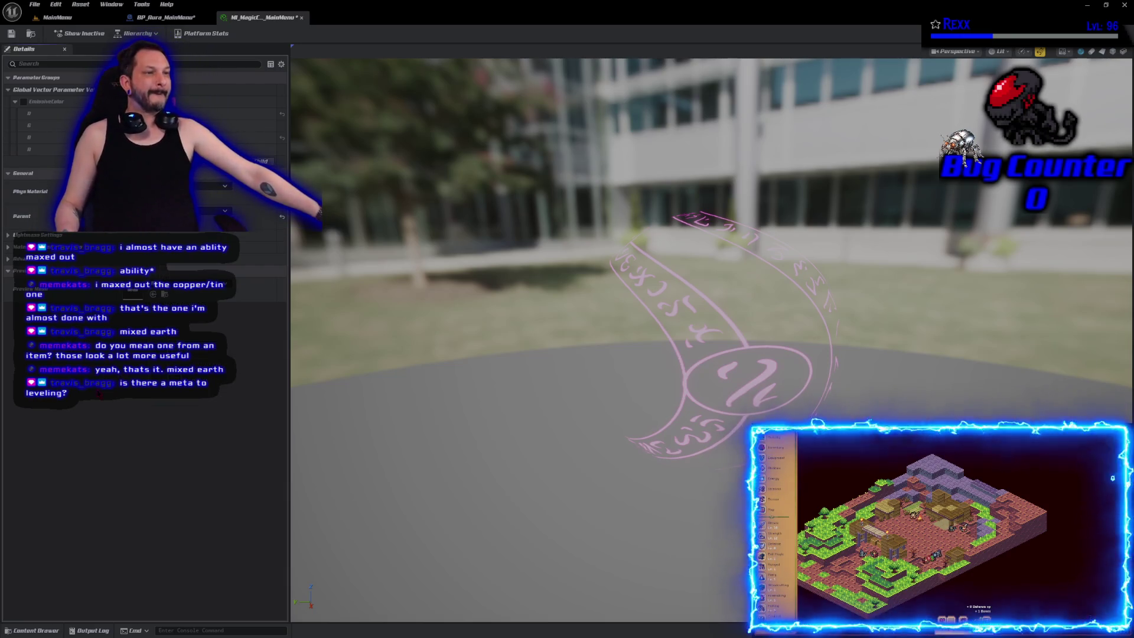
{"action": "left_click", "coordinate": [10, 34]}
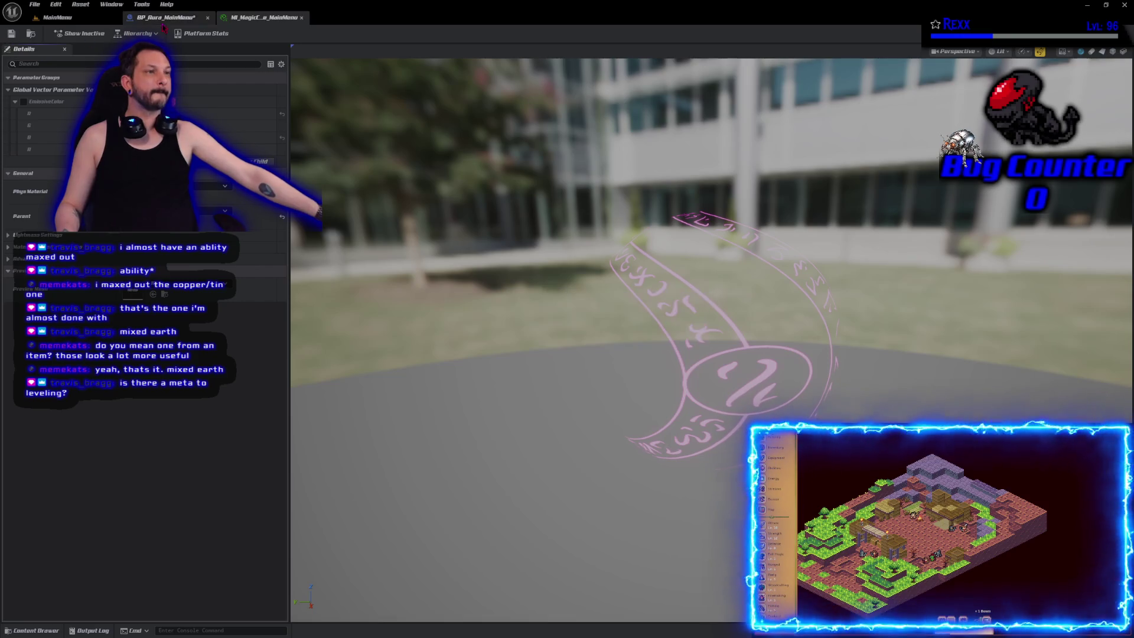
{"action": "left_click", "coordinate": [165, 17]}
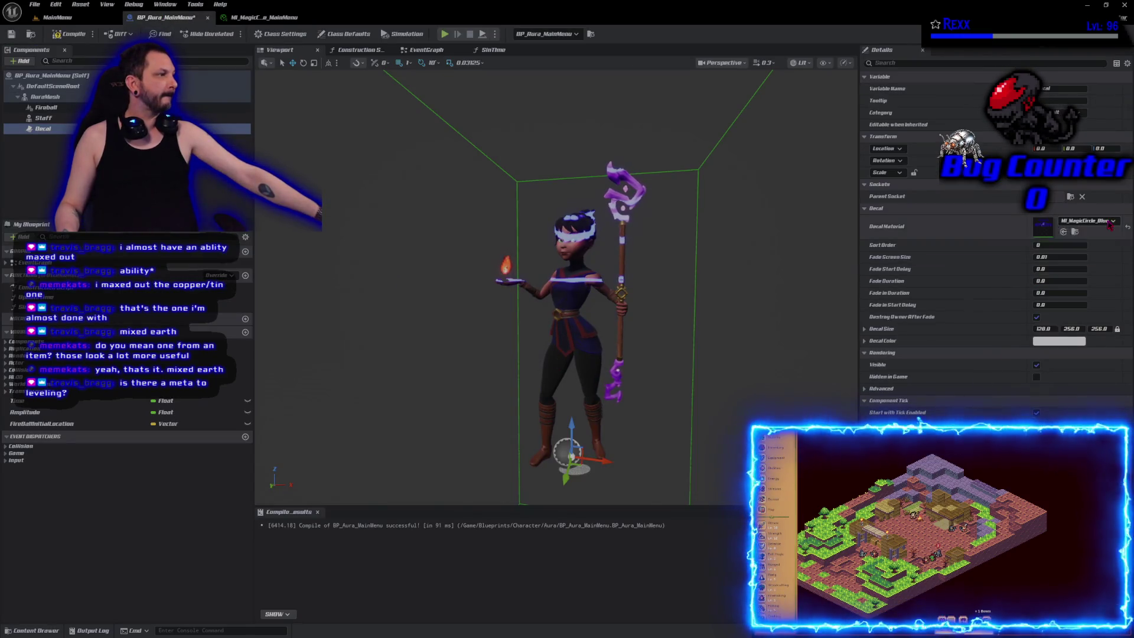
Step: Give the decal MI_MagicCircle_MainMenu, then compile, save and close BP_Aura_MainMenu
{"action": "left_click", "coordinate": [1090, 221]}
{"action": "left_click", "coordinate": [1063, 362]}
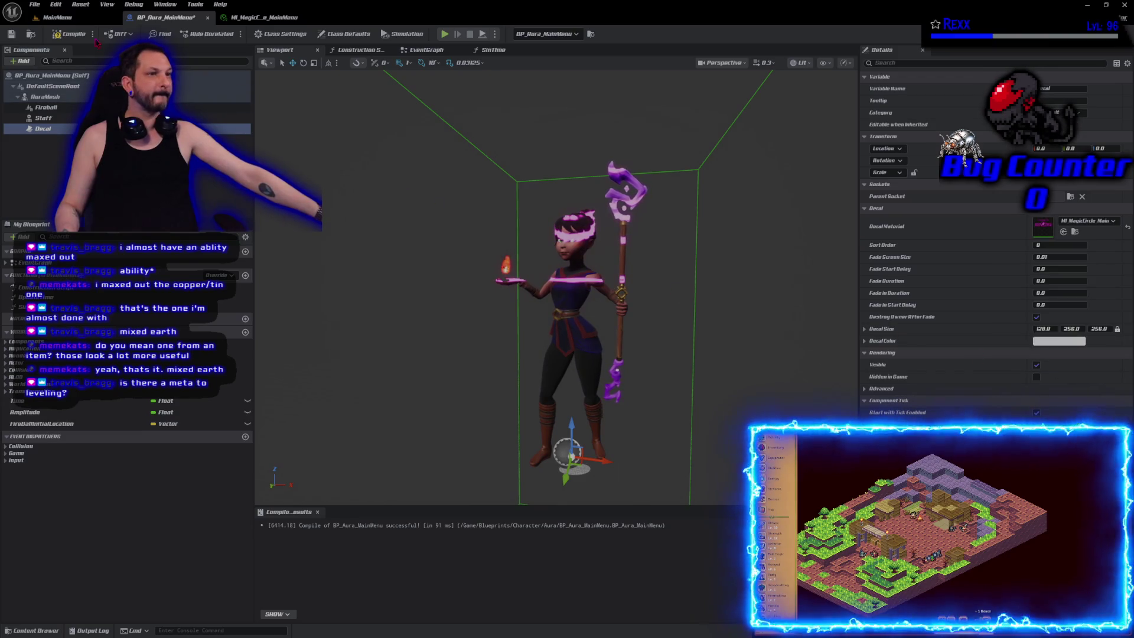
{"action": "left_click", "coordinate": [70, 34]}
{"action": "left_click", "coordinate": [11, 34]}
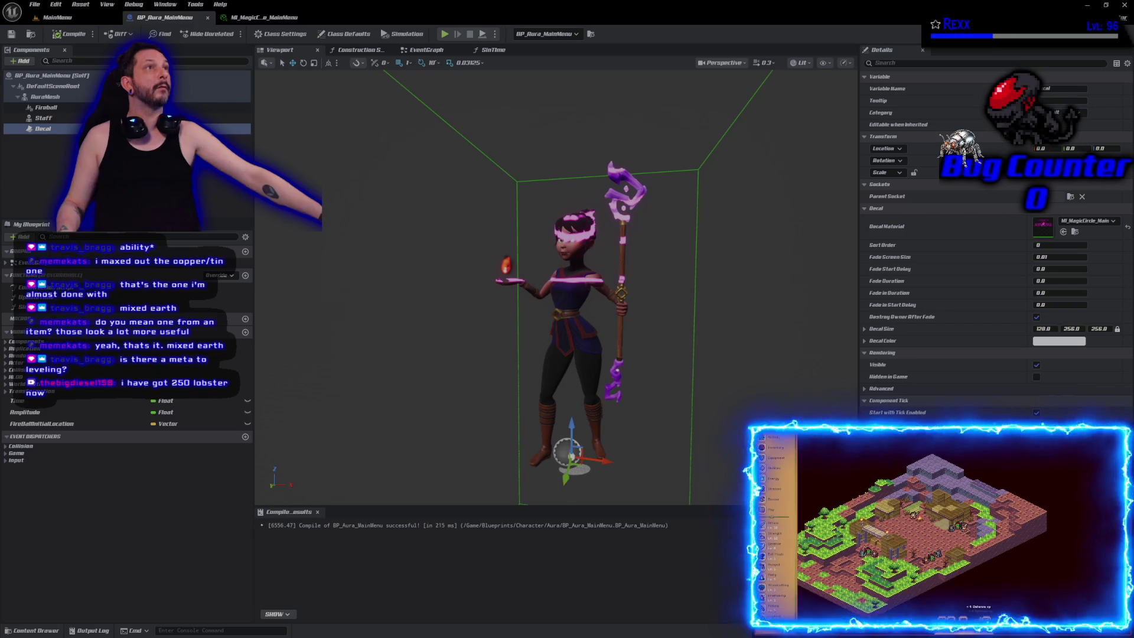
{"action": "key", "text": "ctrl+w"}
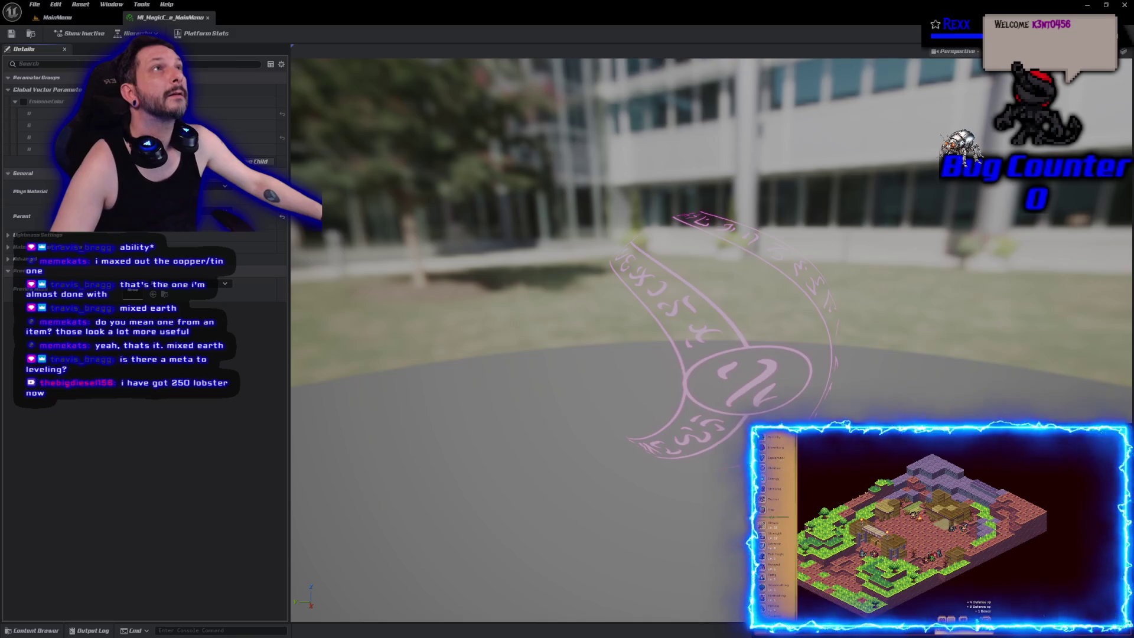
Step: Back in MainMenu, fly to the wall beside the mage and undo the component change
{"action": "left_click", "coordinate": [58, 17]}
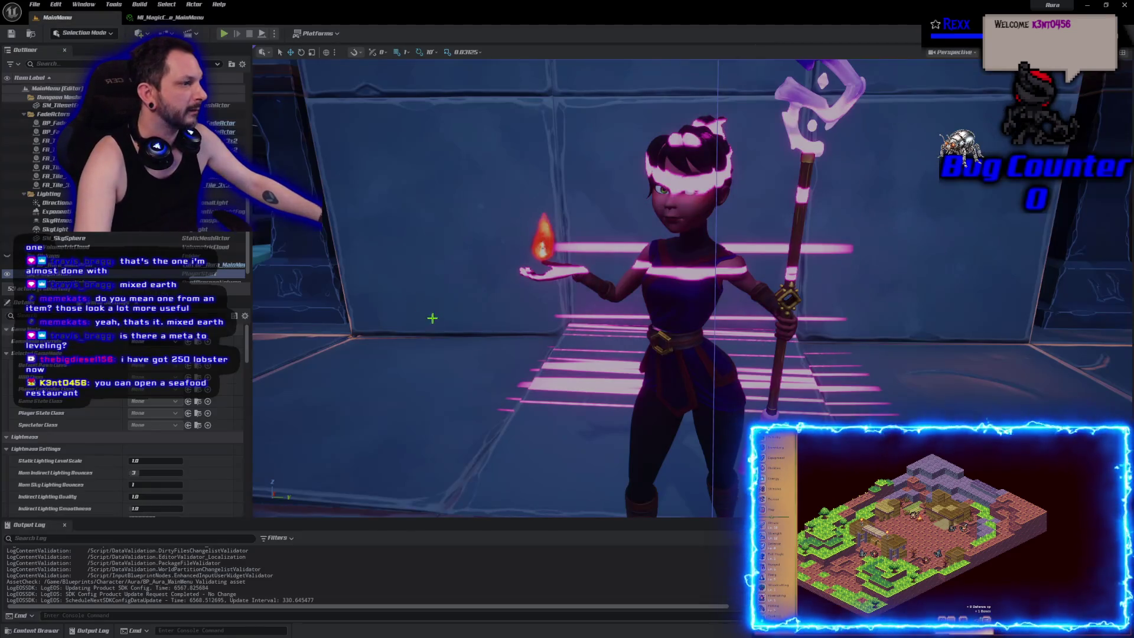
{"action": "mouse_move", "coordinate": [445, 329]}
{"action": "left_mouse_down"}
{"action": "mouse_move", "coordinate": [449, 307]}
{"action": "mouse_move", "coordinate": [343, 313]}
{"action": "mouse_move", "coordinate": [348, 342]}
{"action": "left_mouse_up"}
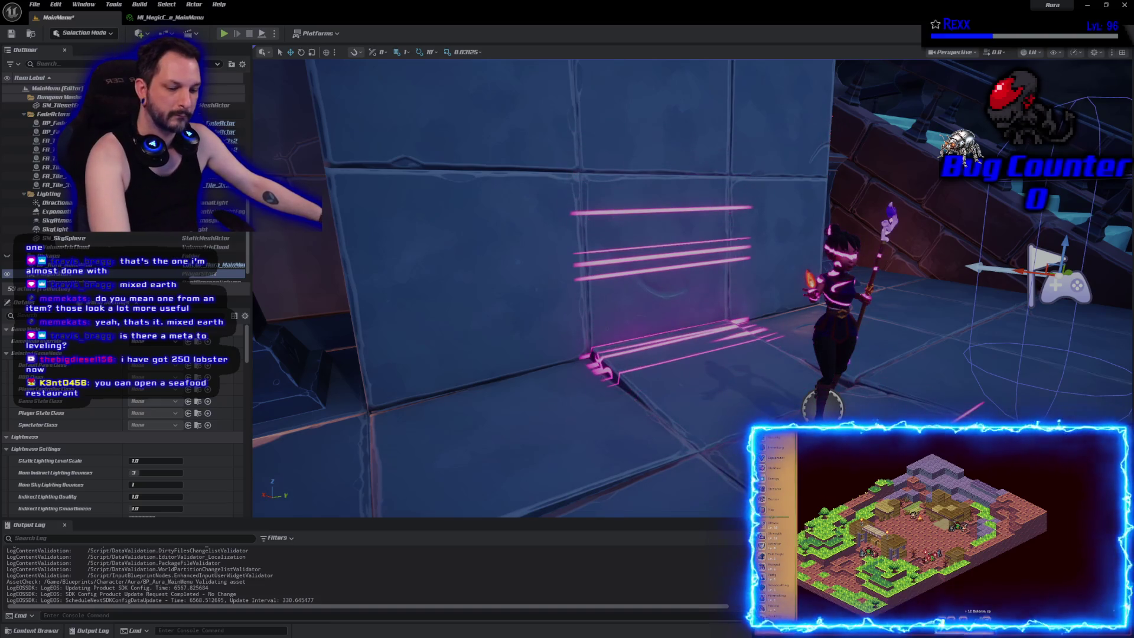
{"action": "key", "text": "ctrl+z"}
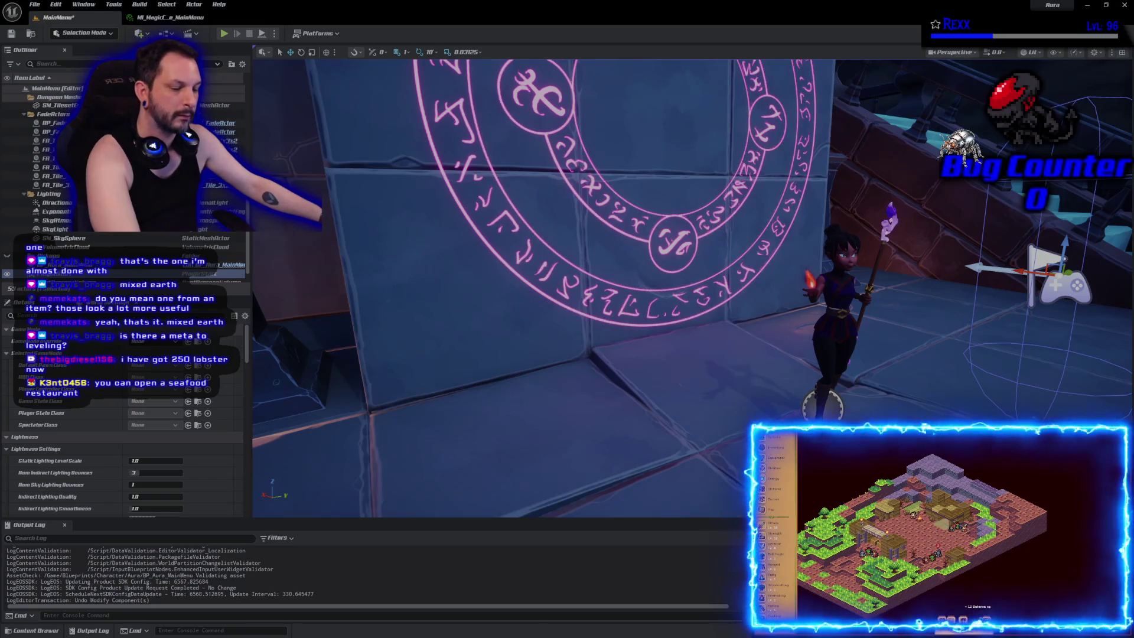
Step: Move the viewport to frame the magic circle, pedestals and Aura head-on
{"action": "key", "text": "a"}
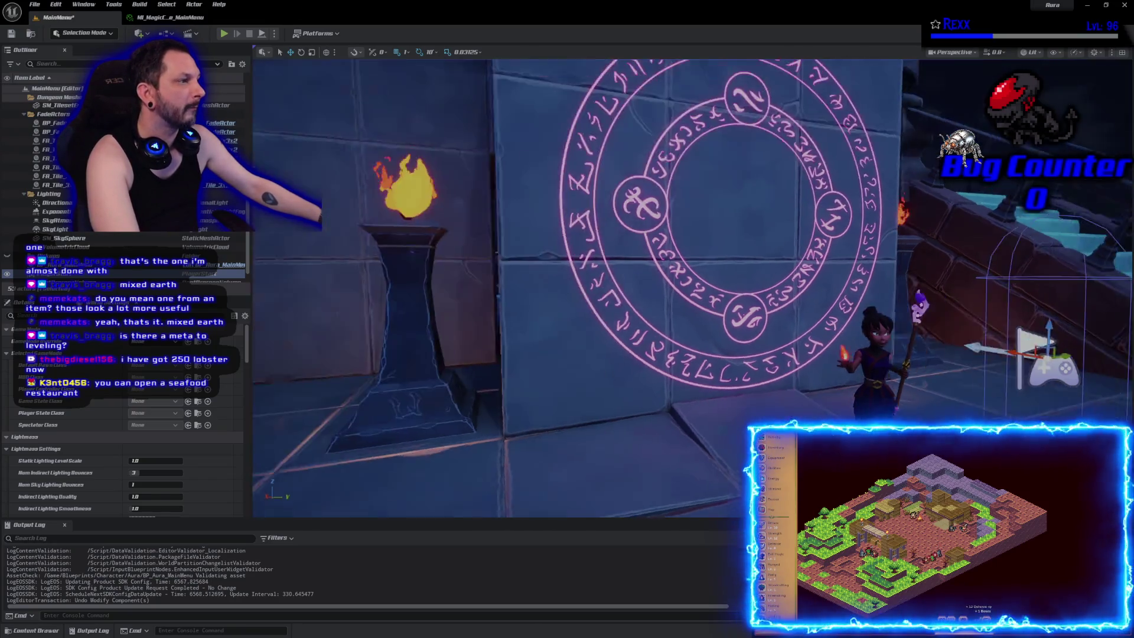
{"action": "key", "text": "s"}
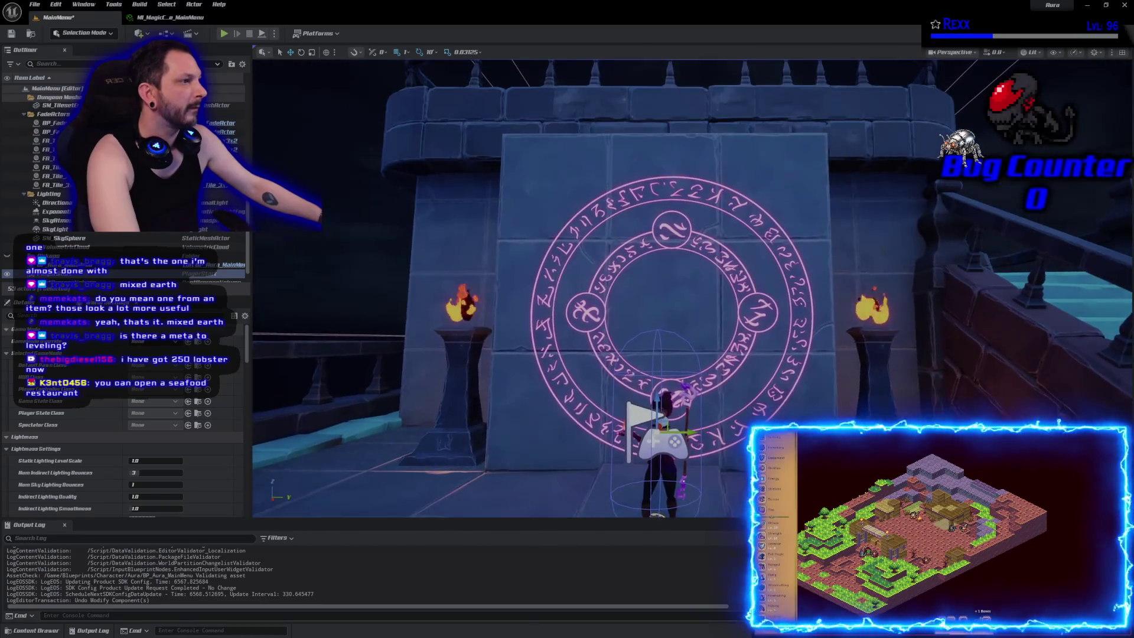
{"action": "key", "text": "a"}
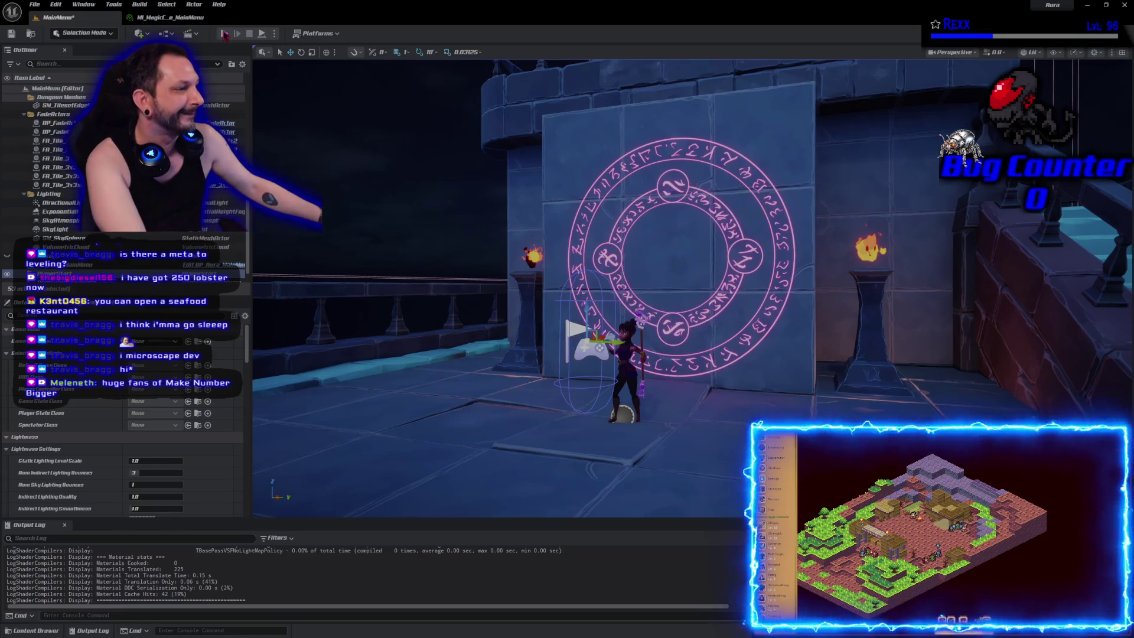
Step: Play-test the MainMenu level in immersive fullscreen with F11
{"action": "left_click", "coordinate": [225, 34]}
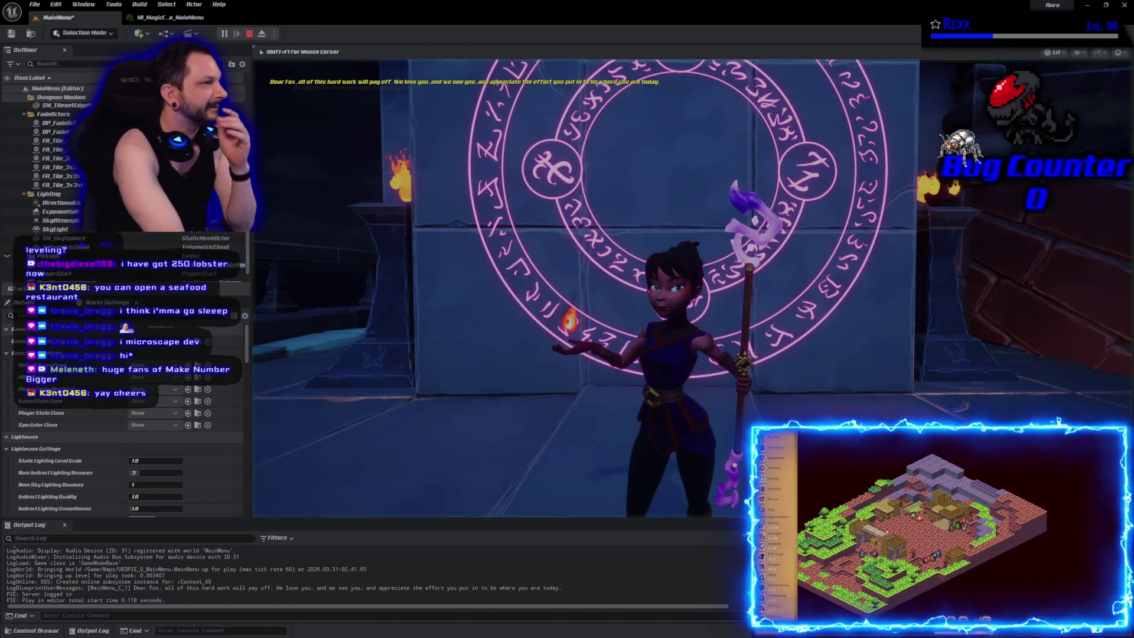
{"action": "key", "text": "F11"}
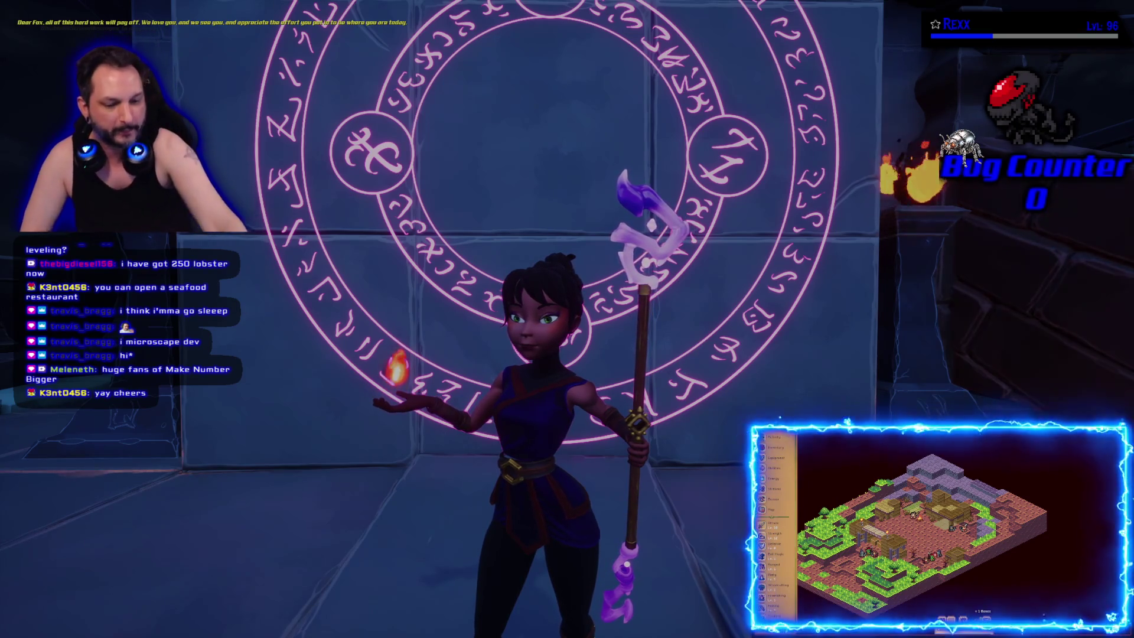
Step: Exit the fullscreen game view back to the editor and scroll down
{"action": "key", "text": "Escape"}
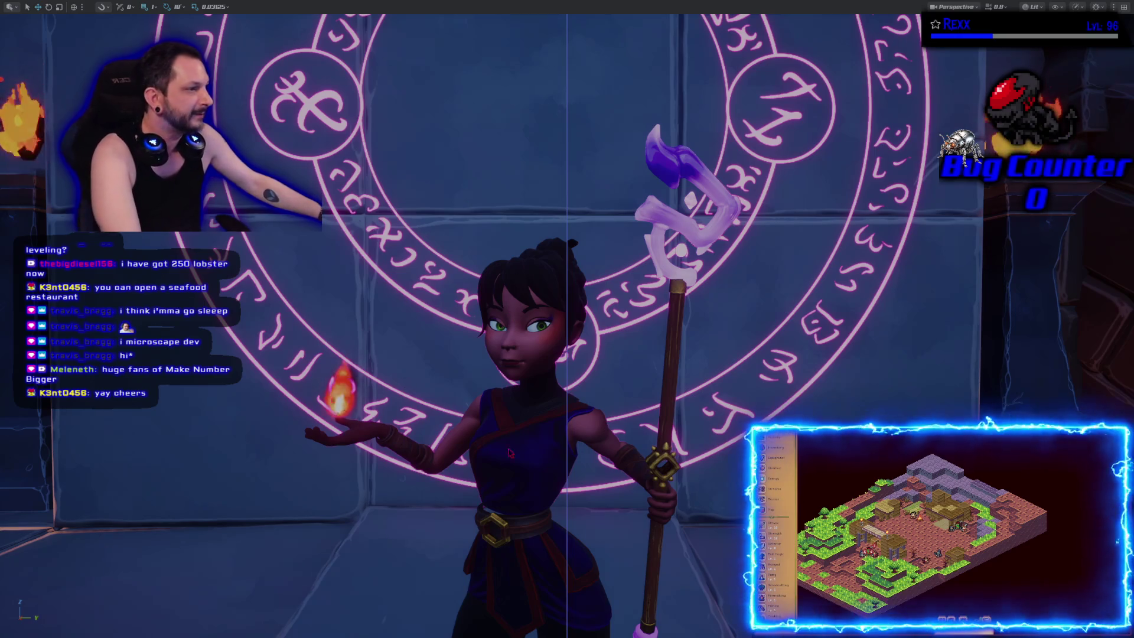
{"action": "scroll", "coordinate": [510, 453], "scroll_direction": "down", "scroll_amount": 10}
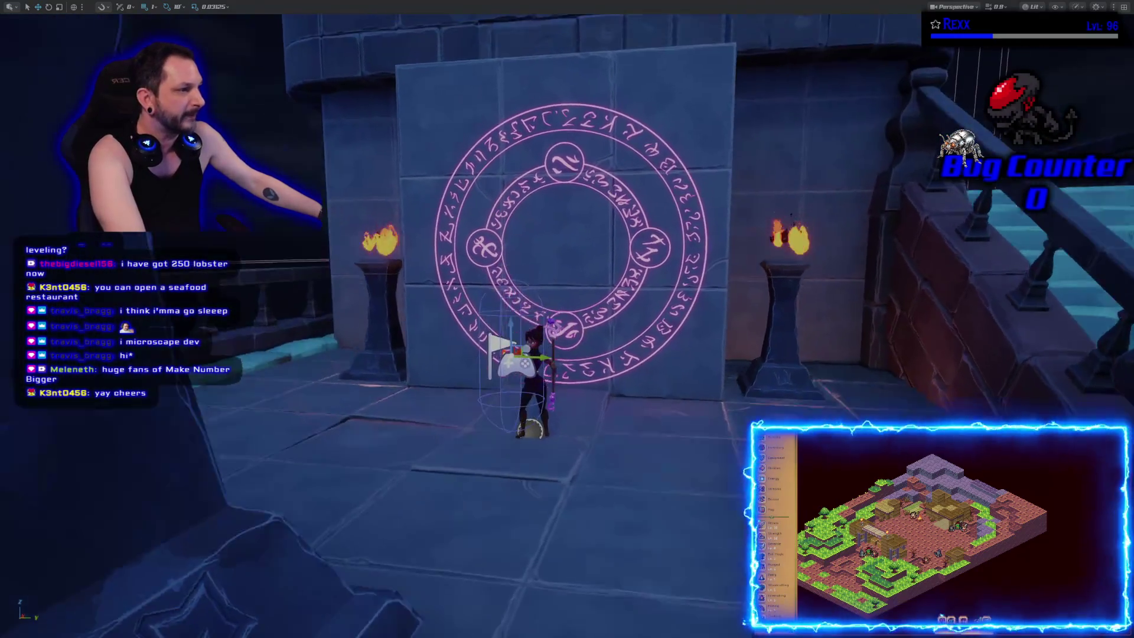
{"action": "scroll", "coordinate": [594, 426], "scroll_direction": "down", "scroll_amount": 10}
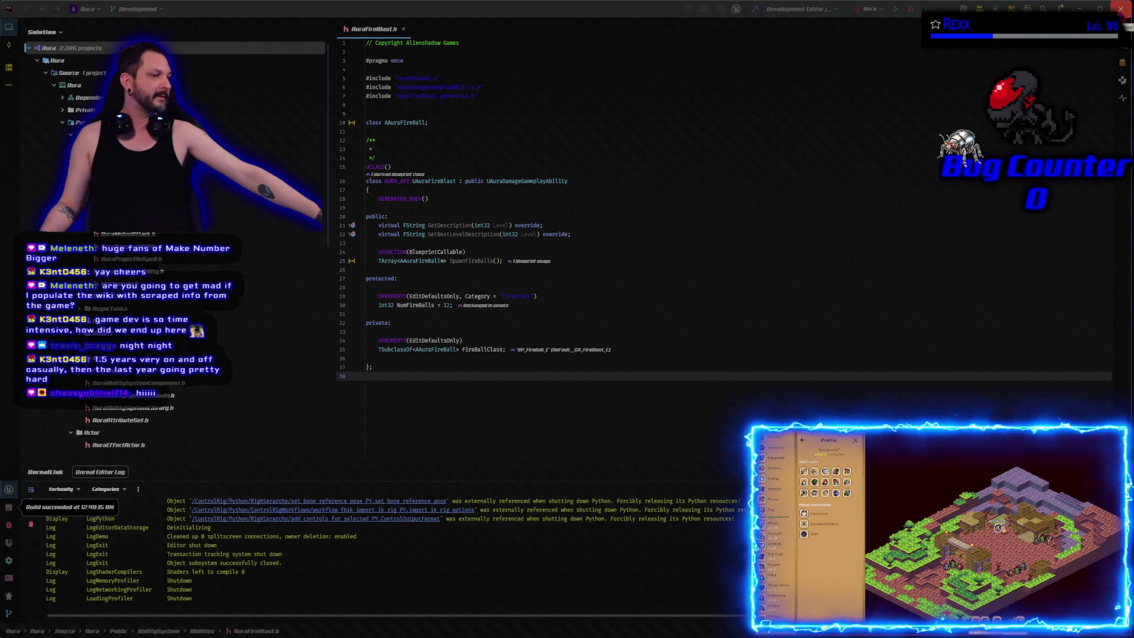
Step: Close the Aura project's Rider window
{"action": "left_click", "coordinate": [1121, 8]}
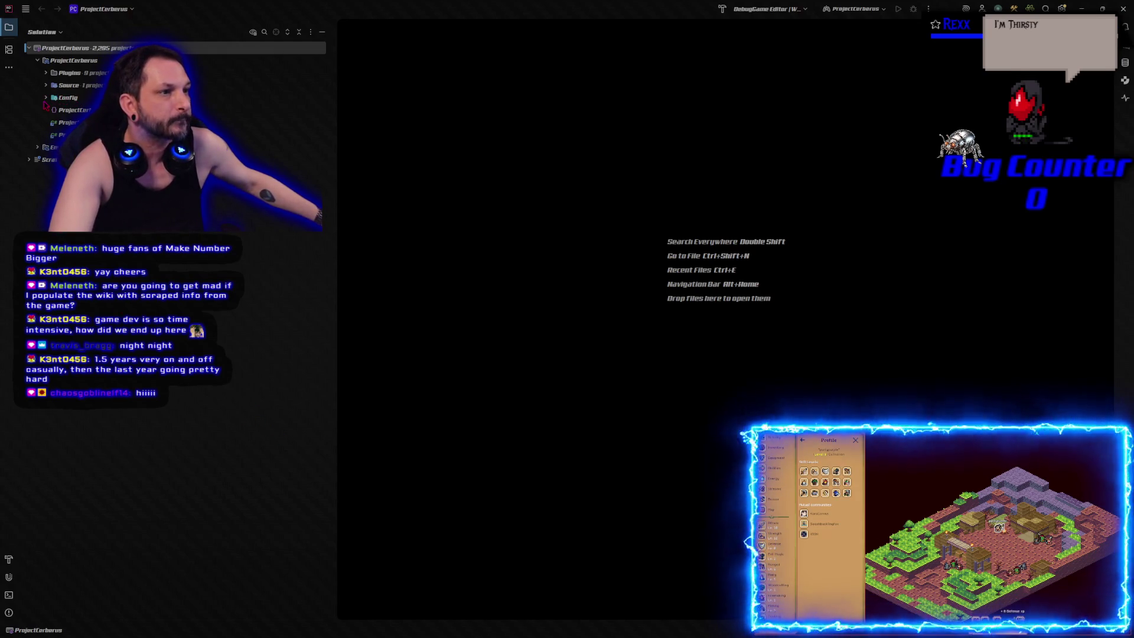
Step: Expand and collapse Config, then expand Source in the ProjectCerberus solution tree
{"action": "left_click", "coordinate": [47, 98]}
{"action": "left_click", "coordinate": [46, 98]}
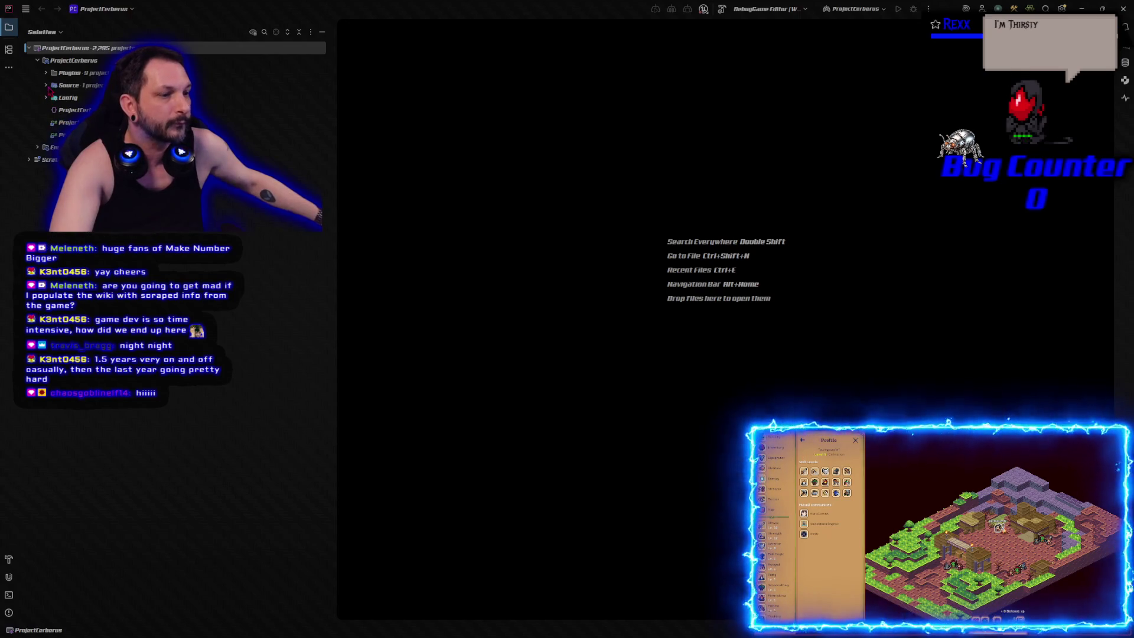
{"action": "left_click", "coordinate": [47, 86]}
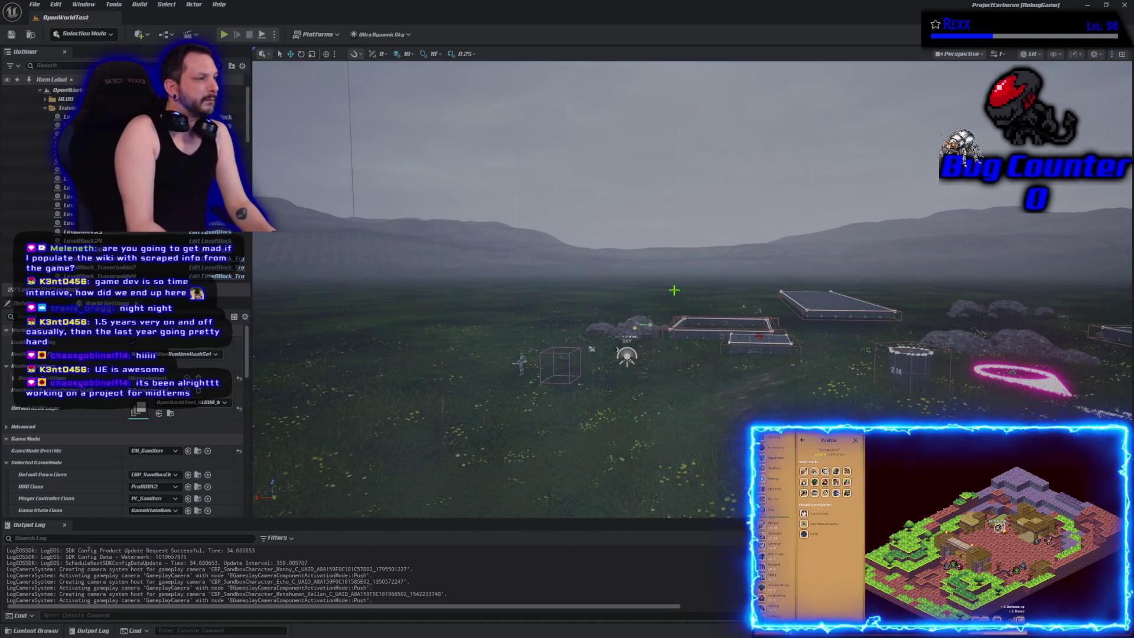
{"action": "key", "text": "alt+p"}
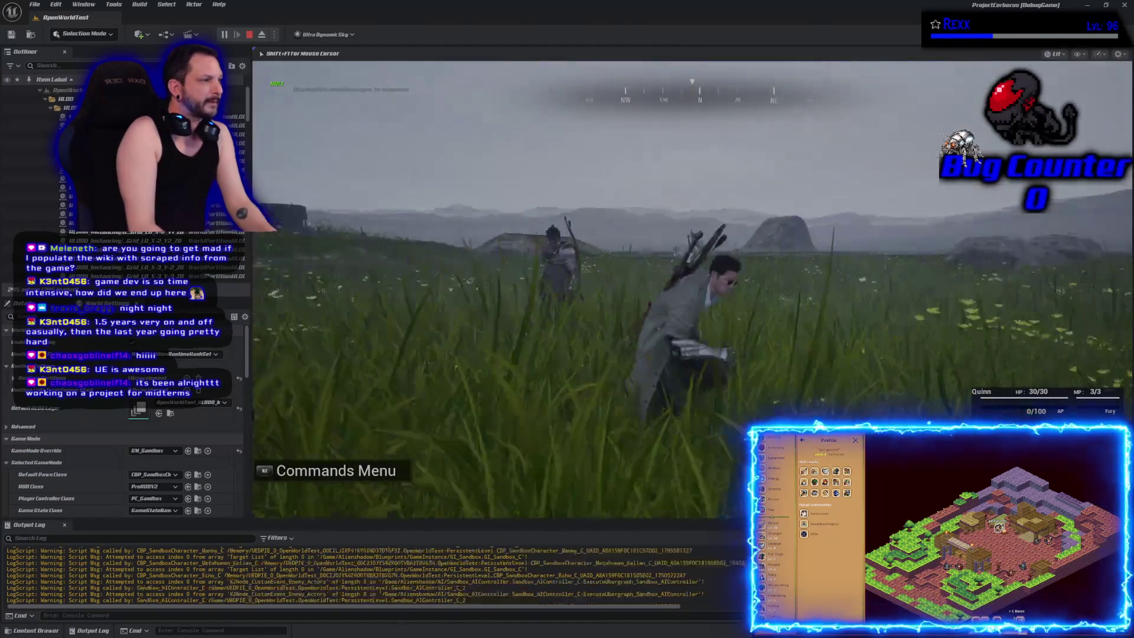
{"action": "key", "text": "Tab"}
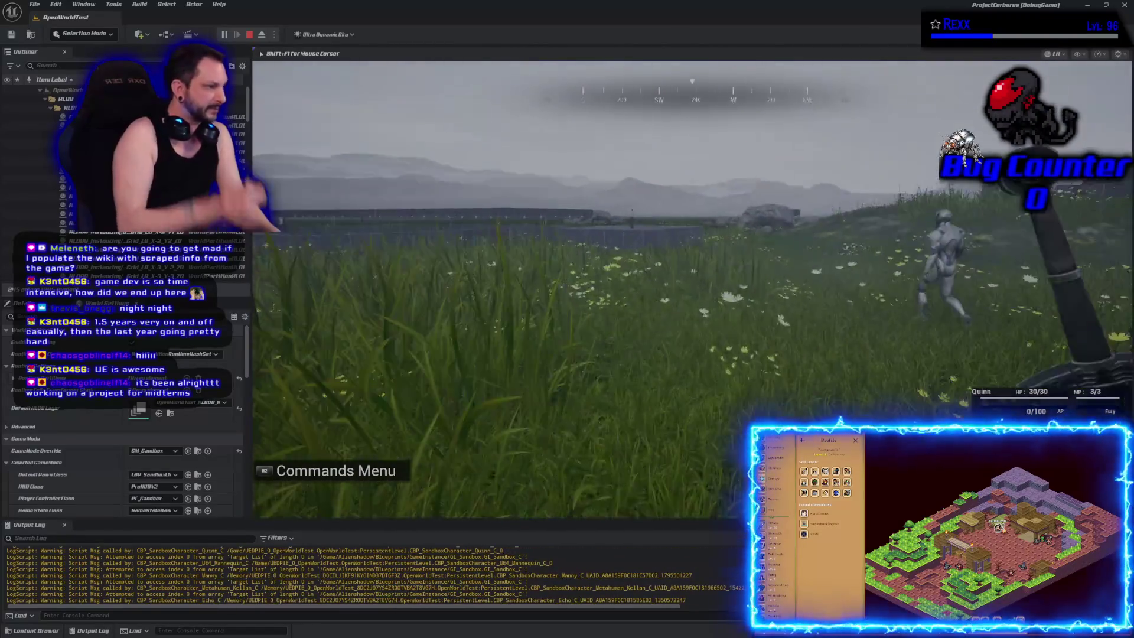
{"action": "key", "text": "Tab"}
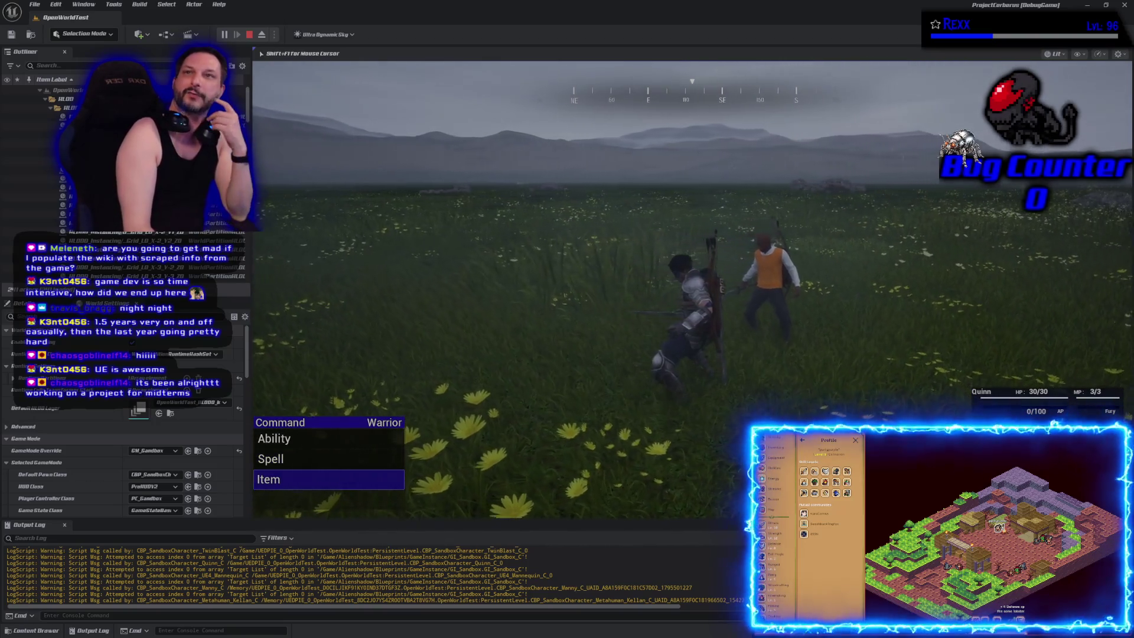
{"action": "key", "text": "Escape"}
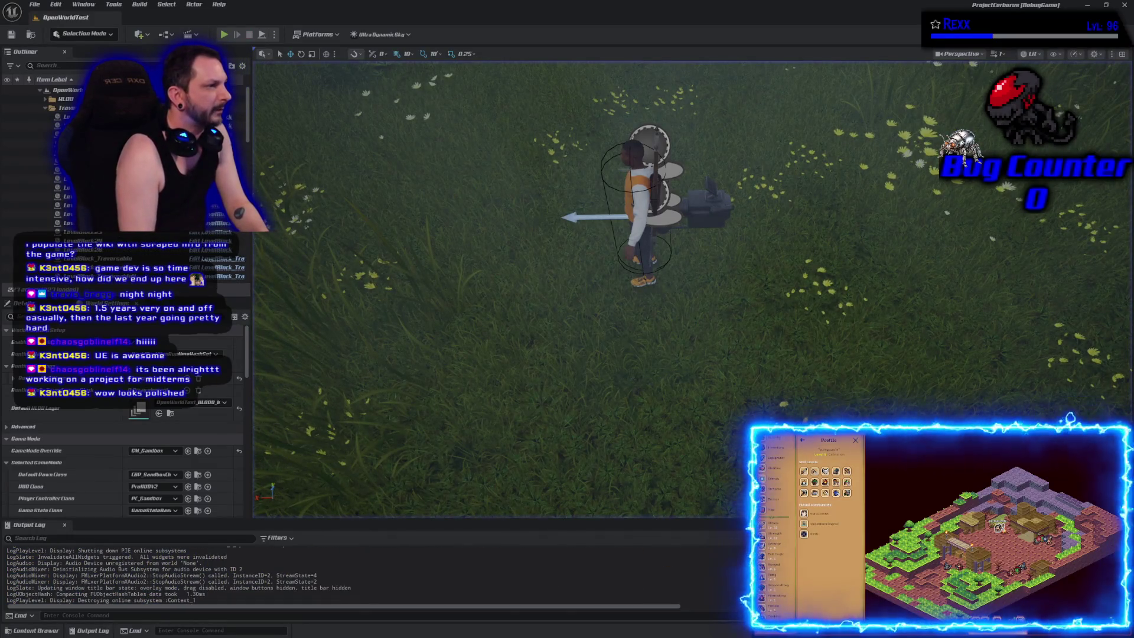
Step: Start a Play in Editor session of OpenWorldTest with Alt+P
{"action": "key", "text": "alt+p"}
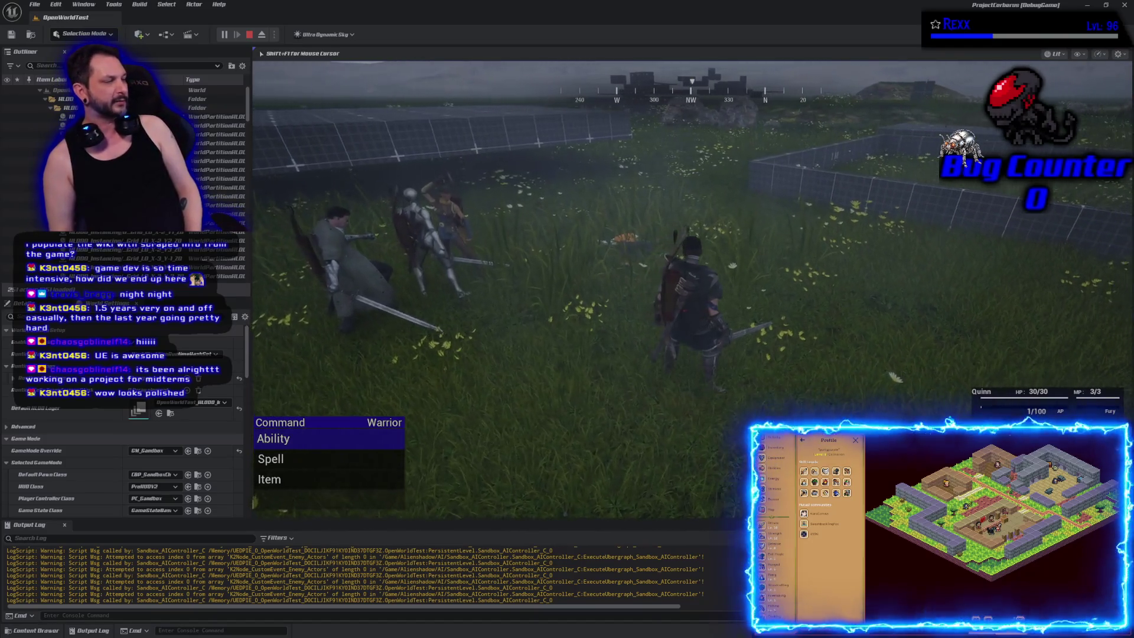
Step: Cast Fireball on the chosen enemy from the Command menu, then stop the play session
{"action": "key", "text": "Down"}
{"action": "key", "text": "Up"}
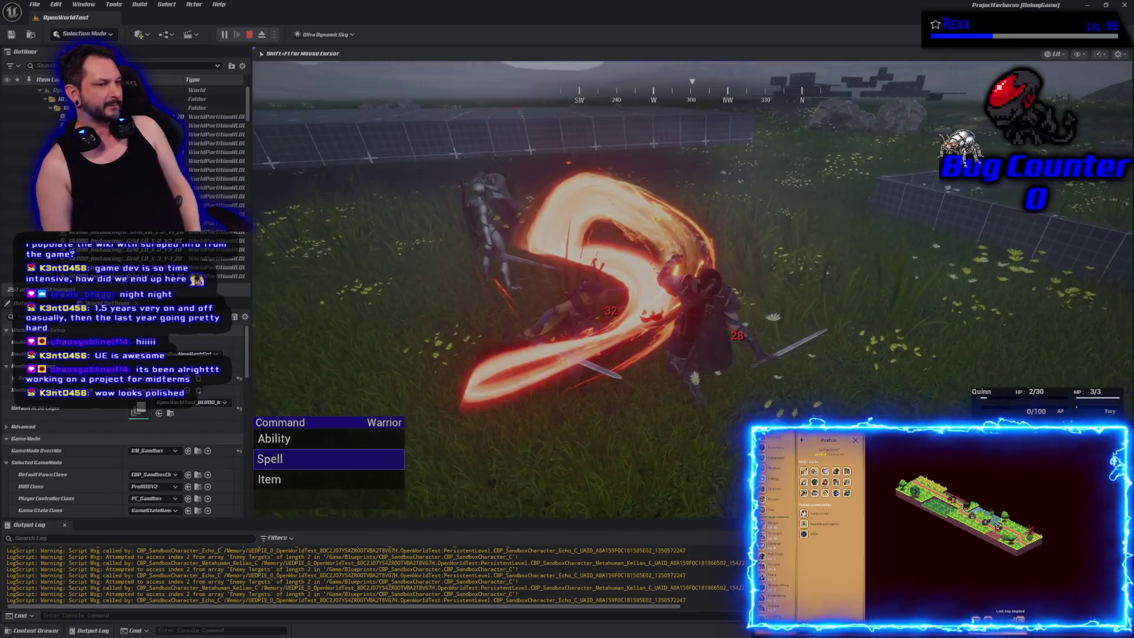
{"action": "key", "text": "Return"}
{"action": "key", "text": "Return"}
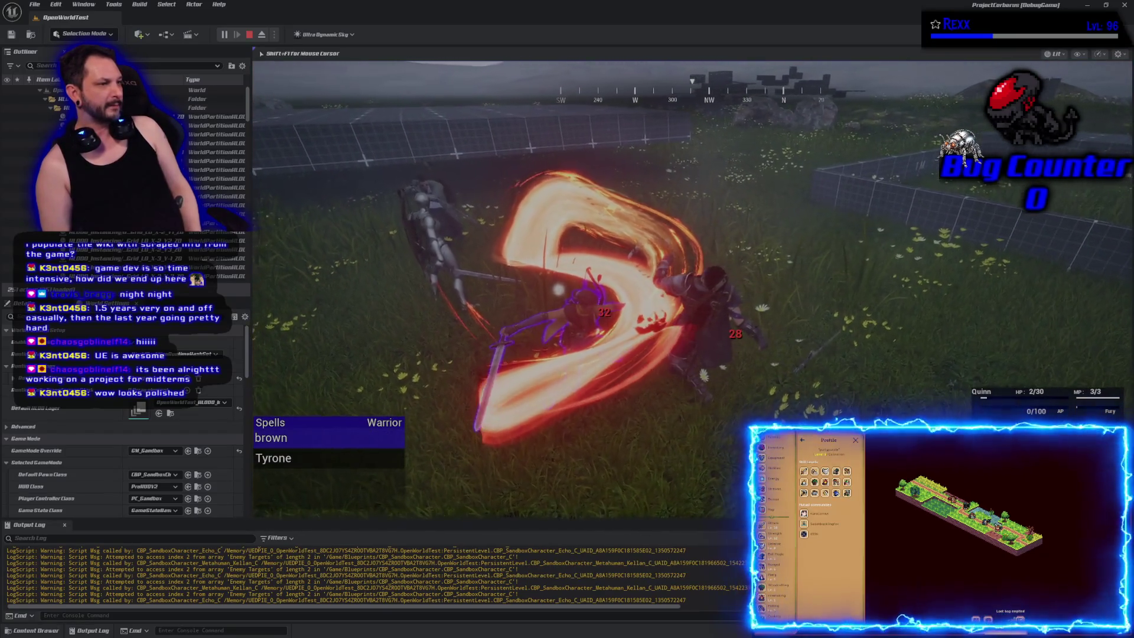
{"action": "key", "text": "Return"}
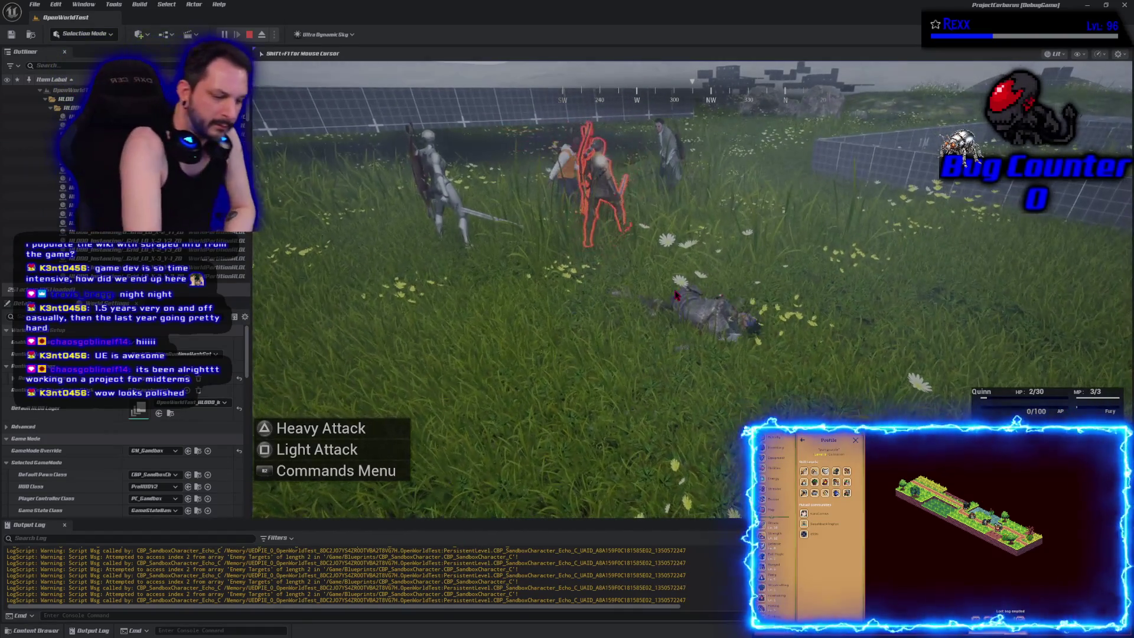
{"action": "key", "text": "Escape"}
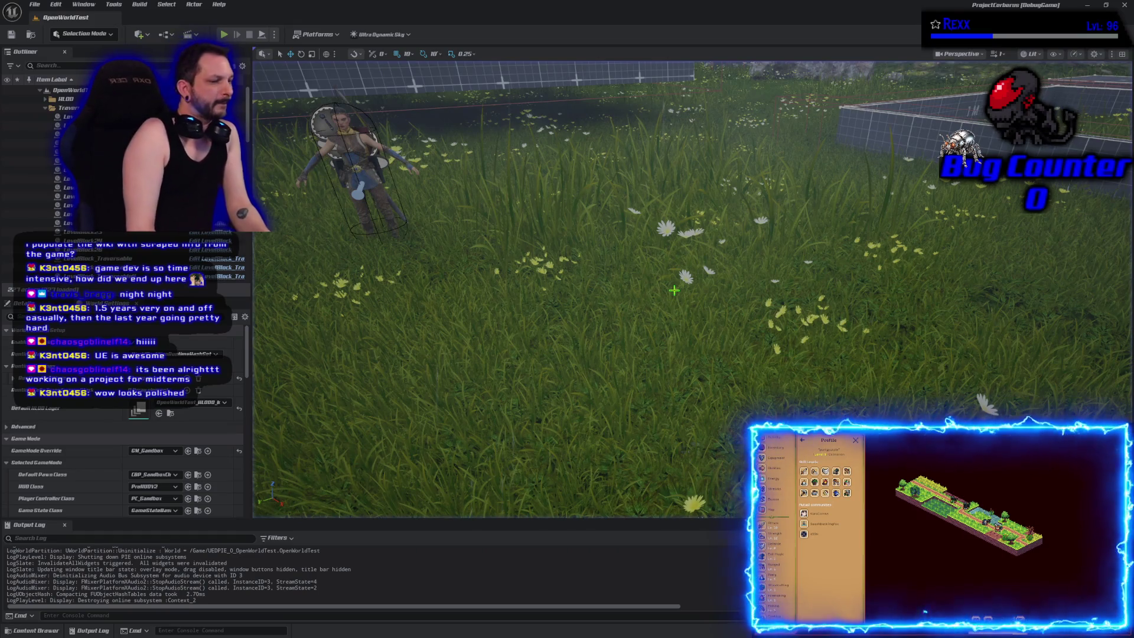
{"action": "key", "text": "alt+p"}
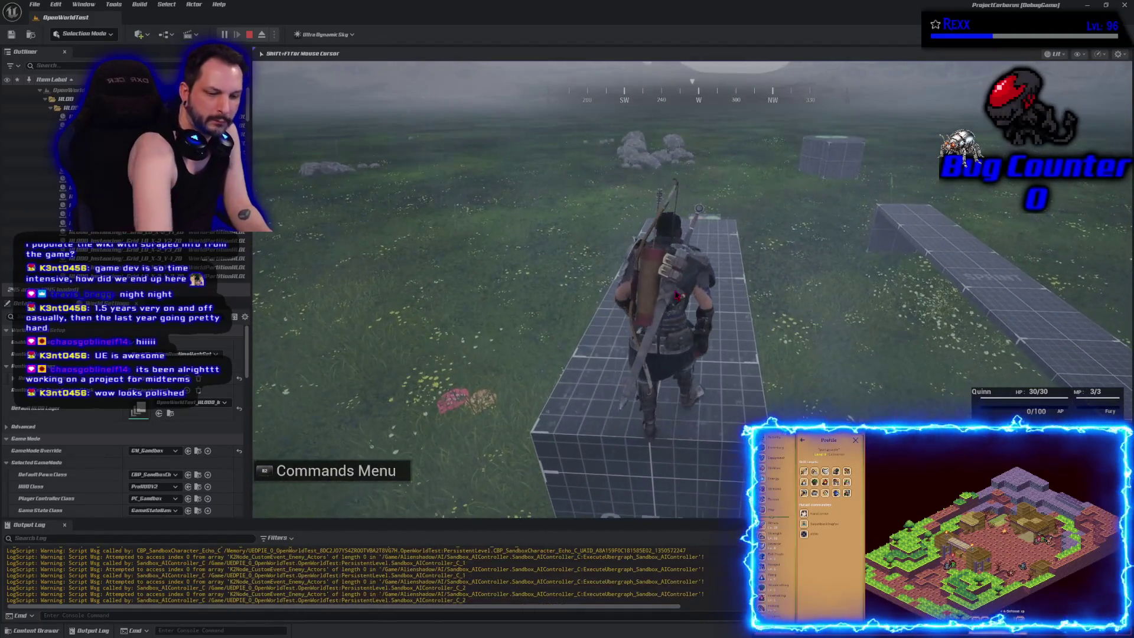
{"action": "key", "text": "Escape"}
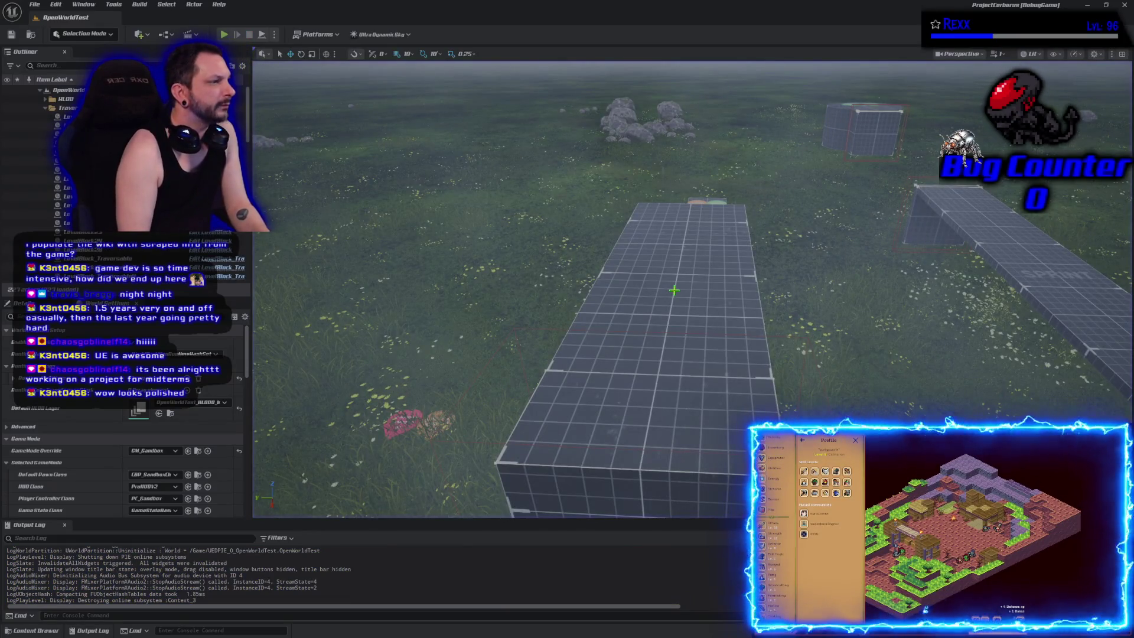
{"action": "key", "text": "alt+p"}
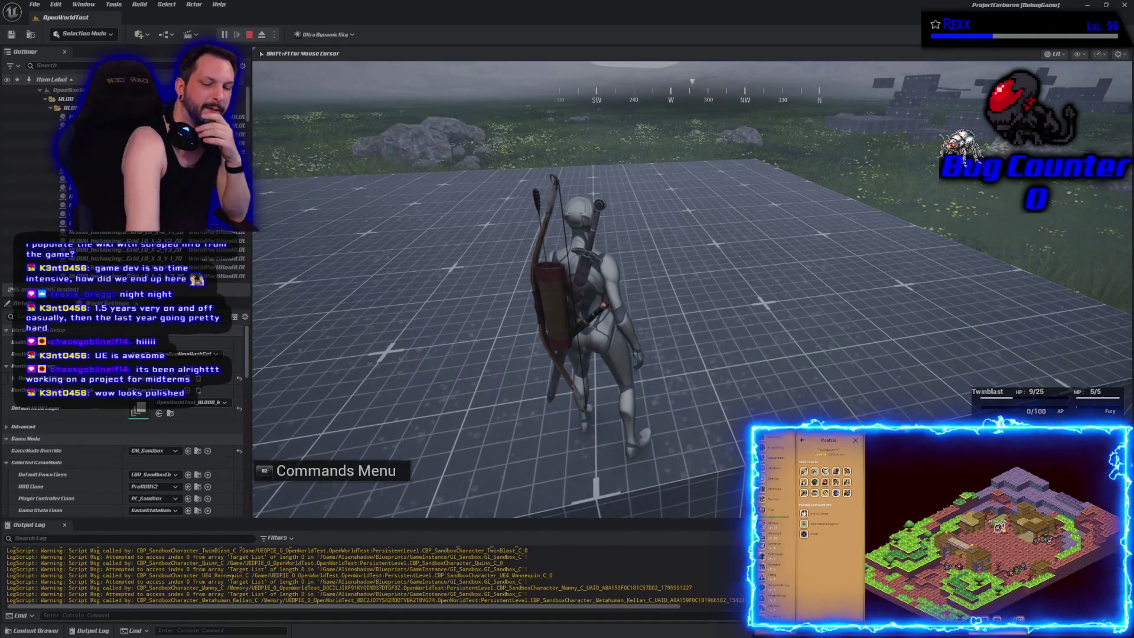
{"action": "key", "text": "Escape"}
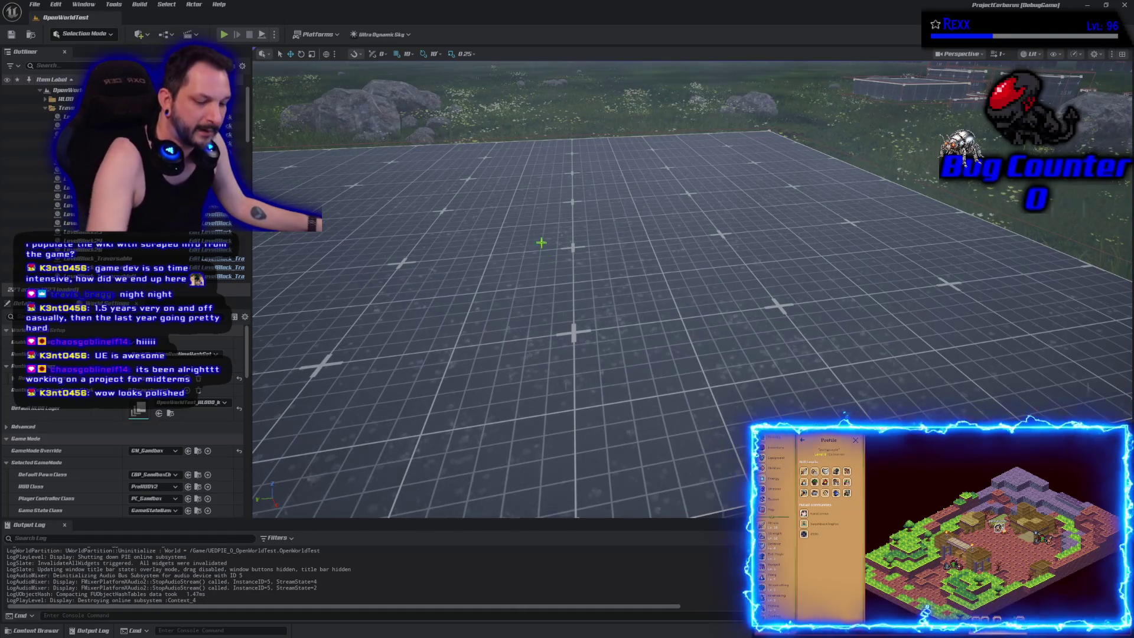
Step: Fly across the landscape, deselect everything in the level, and close the Unreal Editor
{"action": "scroll", "coordinate": [541, 242], "scroll_direction": "down", "scroll_amount": 5}
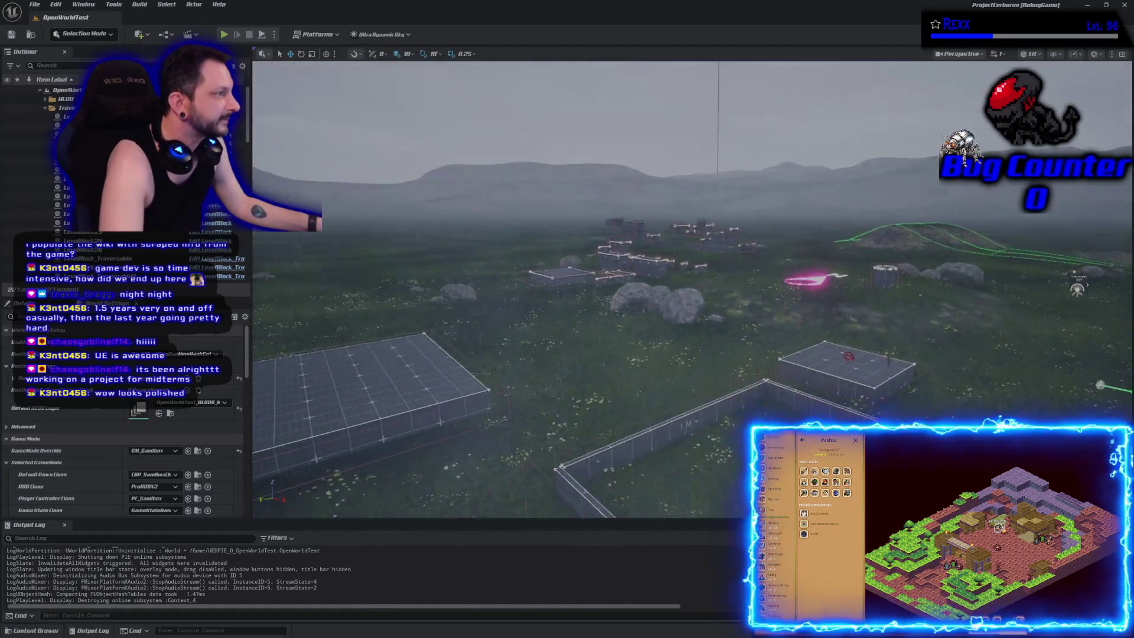
{"action": "mouse_move", "coordinate": [541, 242]}
{"action": "left_mouse_down"}
{"action": "mouse_move", "coordinate": [449, 218]}
{"action": "mouse_move", "coordinate": [449, 295]}
{"action": "mouse_move", "coordinate": [449, 228]}
{"action": "mouse_move", "coordinate": [543, 239]}
{"action": "left_mouse_up"}
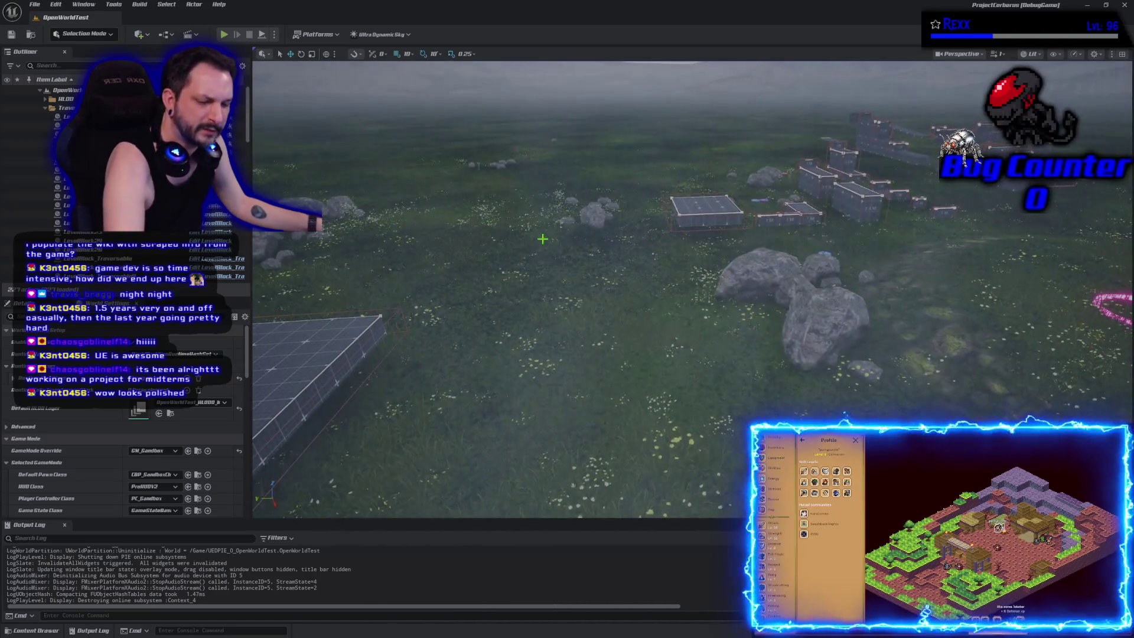
{"action": "left_click", "coordinate": [543, 239]}
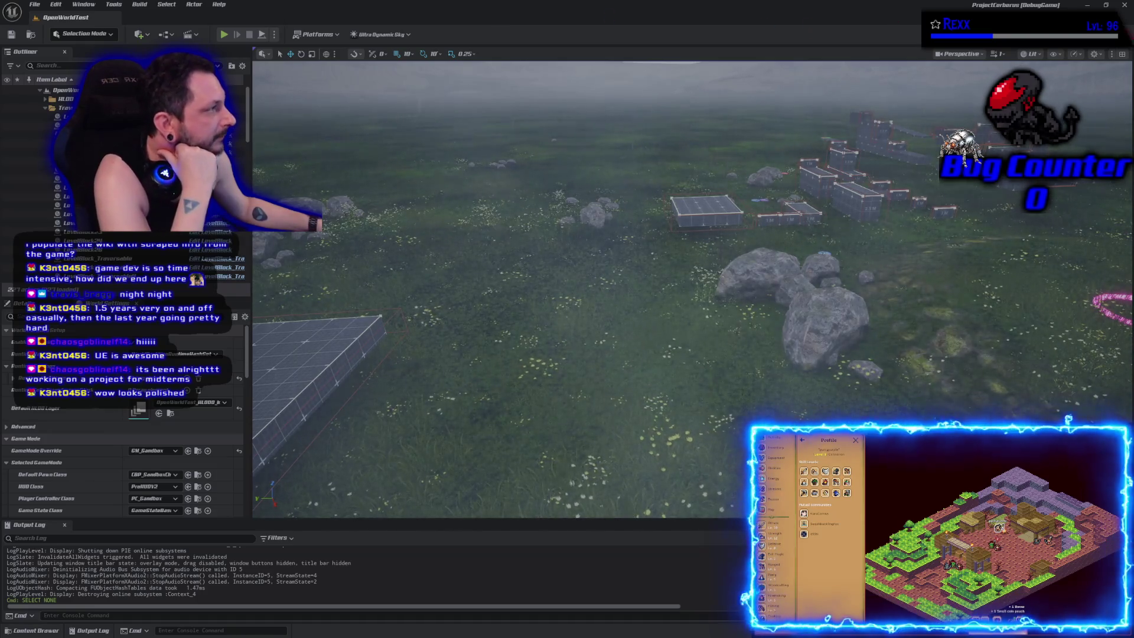
{"action": "left_click", "coordinate": [1125, 5]}
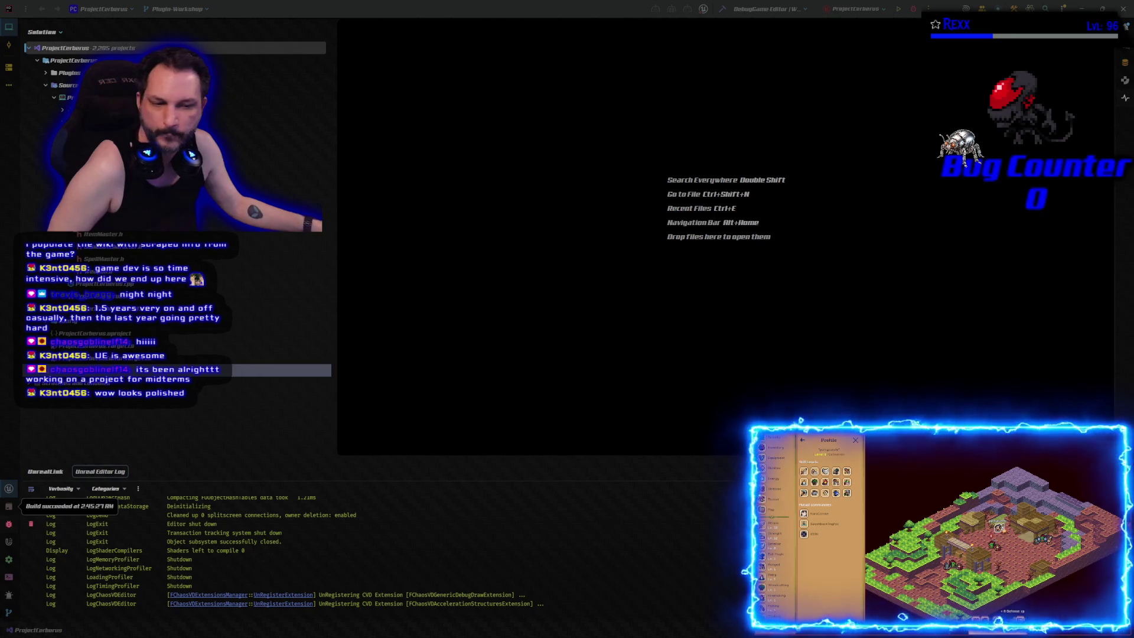
Step: Focus JetBrains Rider and close its ProjectCerberus solution window
{"action": "left_click", "coordinate": [312, 422]}
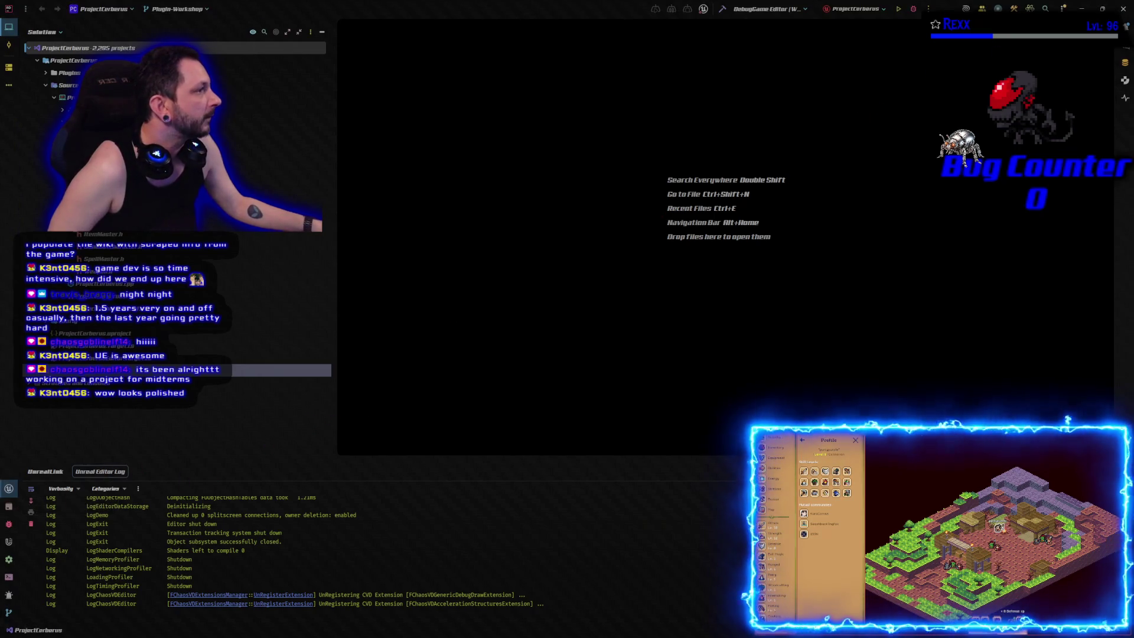
{"action": "left_click", "coordinate": [1123, 8]}
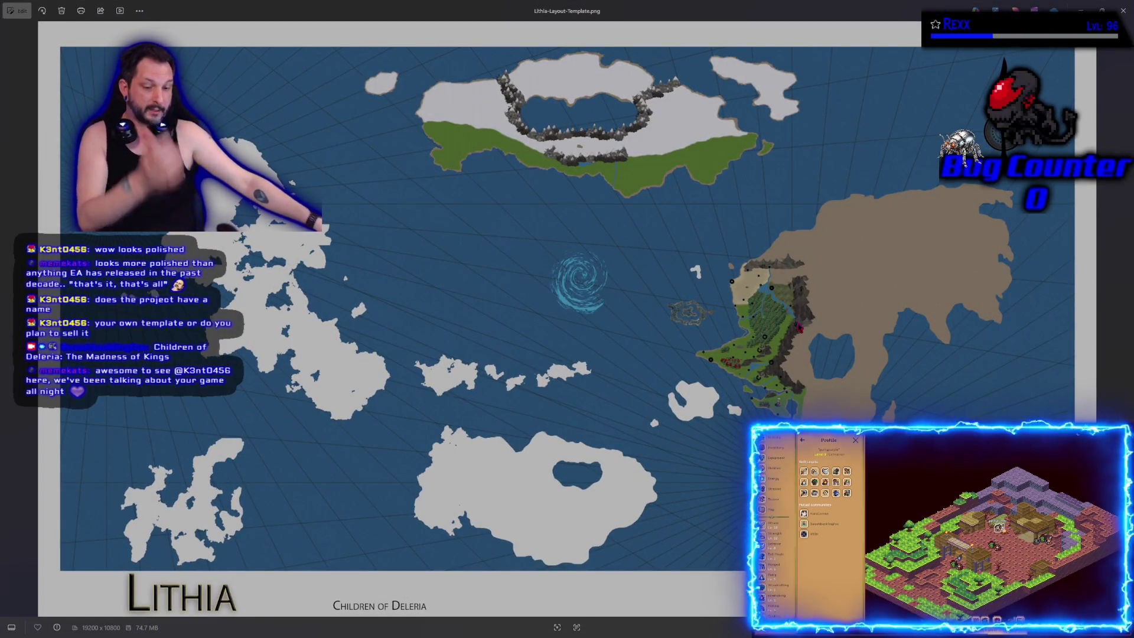
Step: Zoom into the Lithia map, pan to its southern coast and islands, then zoom back out
{"action": "scroll", "coordinate": [769, 395], "scroll_direction": "up", "scroll_amount": 5}
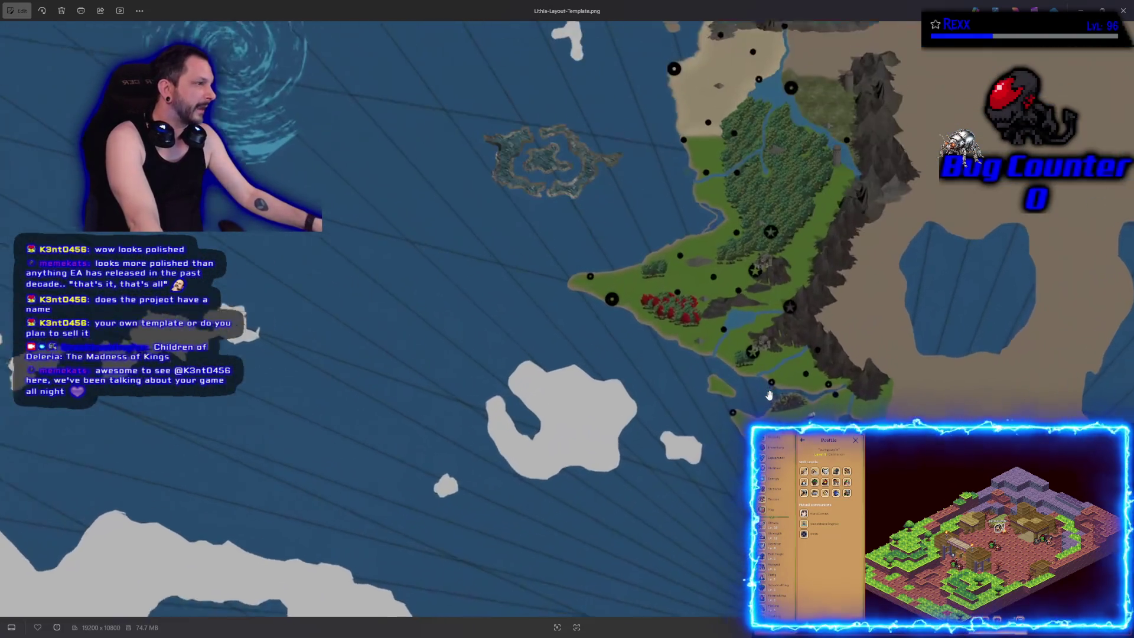
{"action": "scroll", "coordinate": [892, 283], "scroll_direction": "up", "scroll_amount": 2}
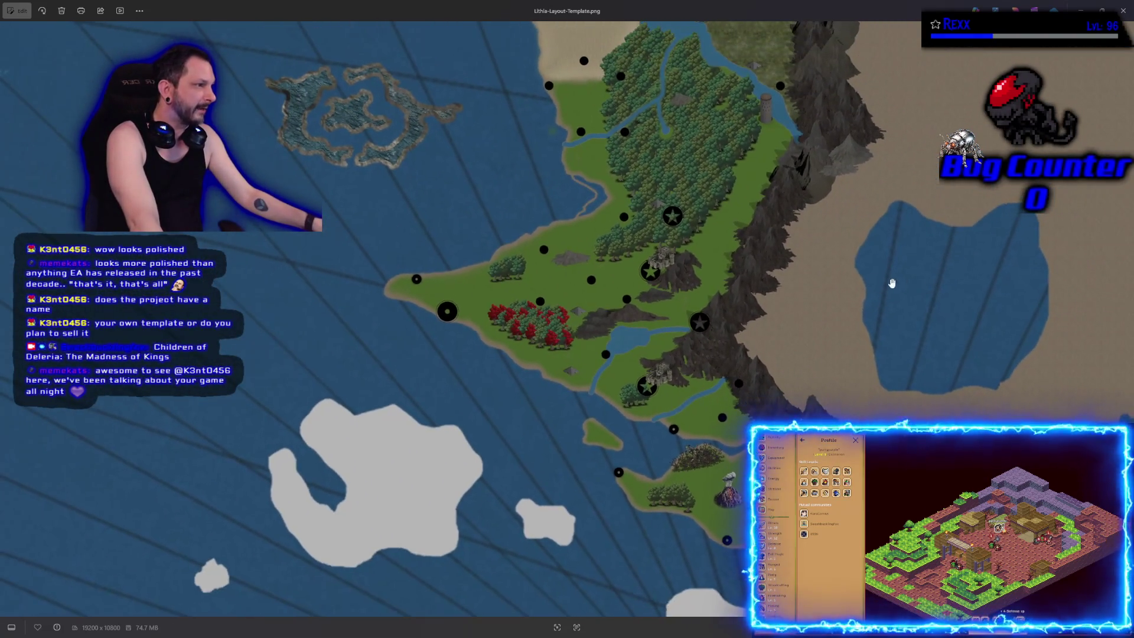
{"action": "scroll", "coordinate": [794, 319], "scroll_direction": "down", "scroll_amount": 7}
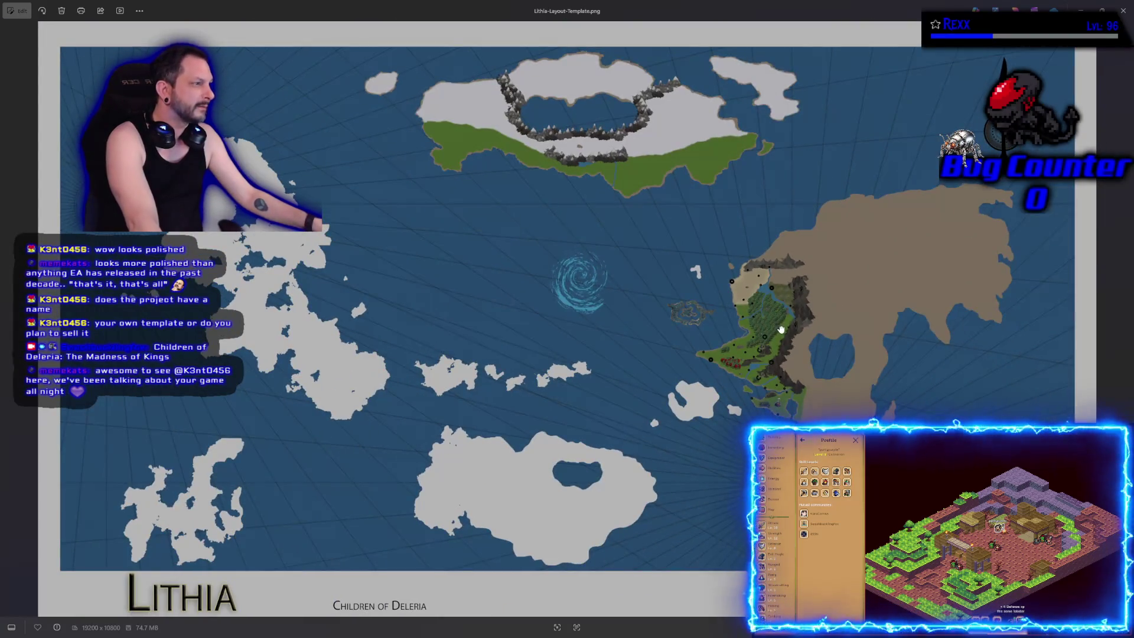
{"action": "scroll", "coordinate": [781, 329], "scroll_direction": "up", "scroll_amount": 8}
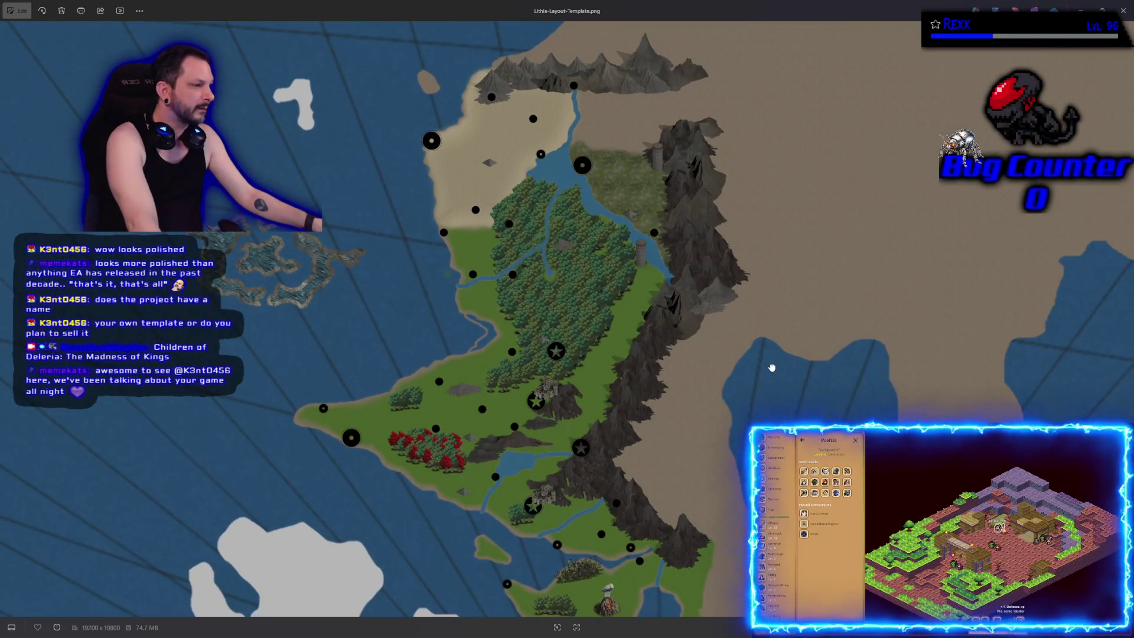
{"action": "mouse_move", "coordinate": [524, 469]}
{"action": "left_mouse_down"}
{"action": "mouse_move", "coordinate": [540, 378]}
{"action": "mouse_move", "coordinate": [614, 337]}
{"action": "left_mouse_up"}
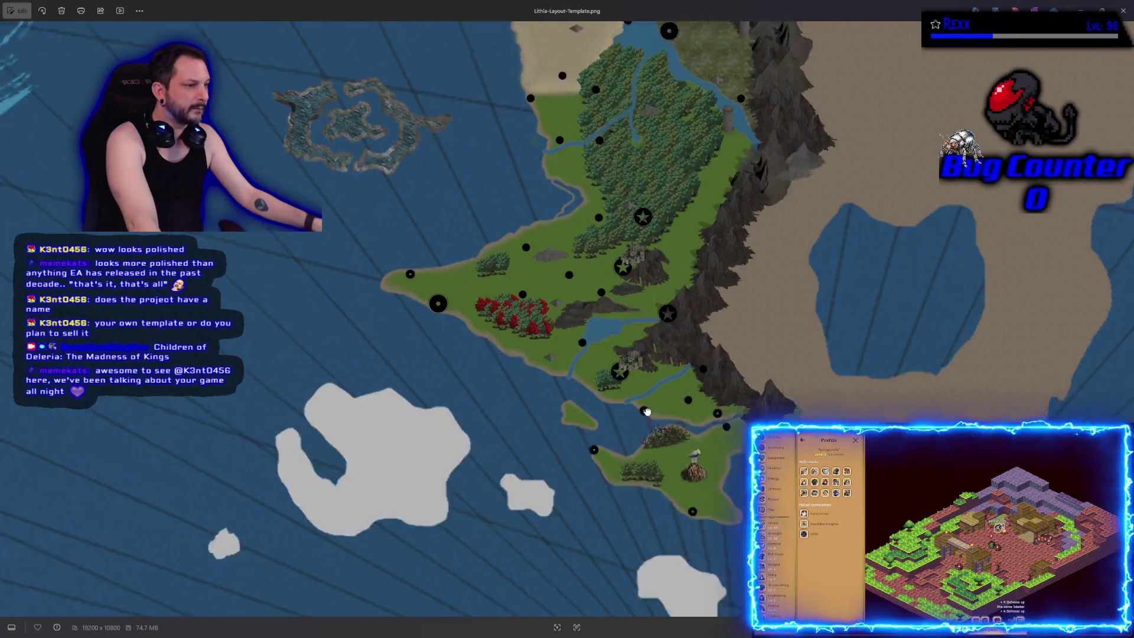
{"action": "scroll", "coordinate": [647, 411], "scroll_direction": "down", "scroll_amount": 7}
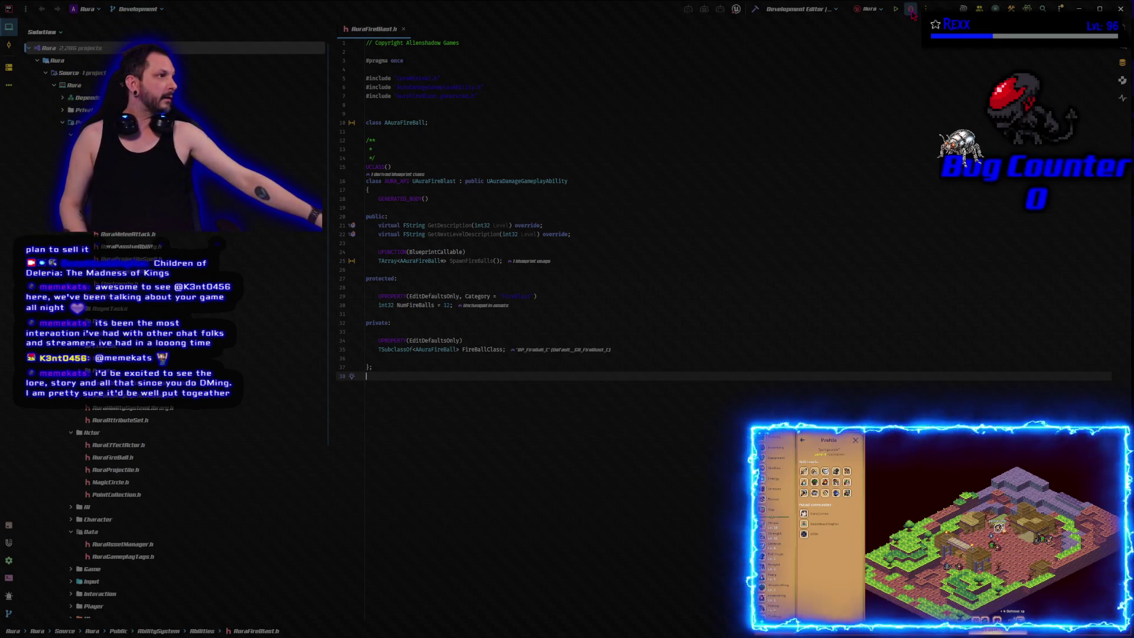
Step: Start the project in a Rider debug session, then advance Photos to microscape.png
{"action": "left_click", "coordinate": [911, 9]}
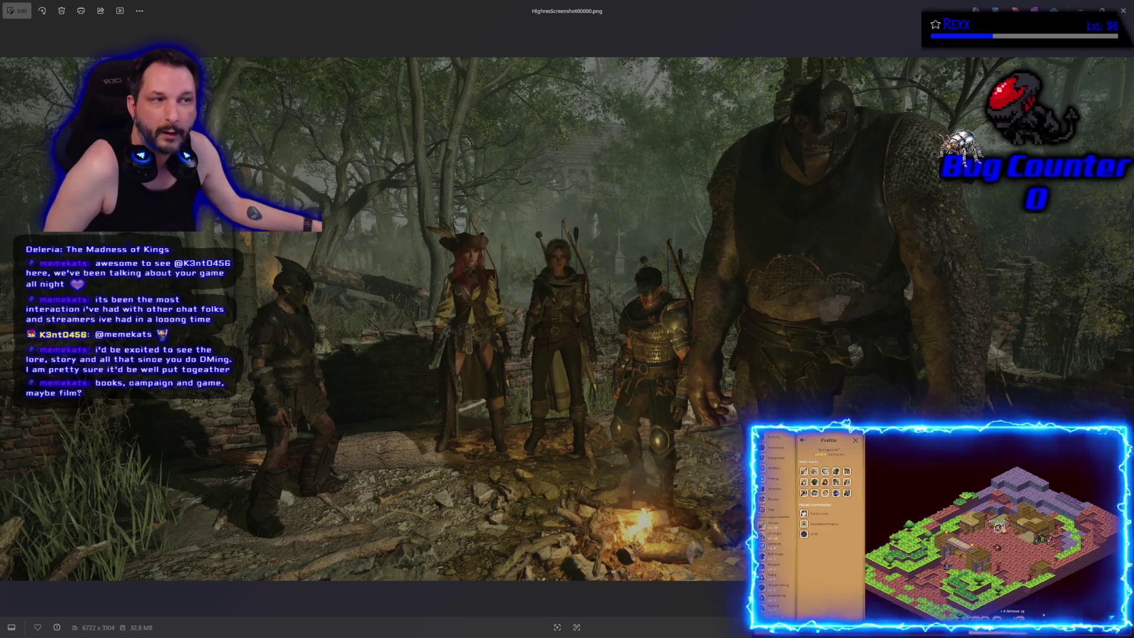
{"action": "key", "text": "Right"}
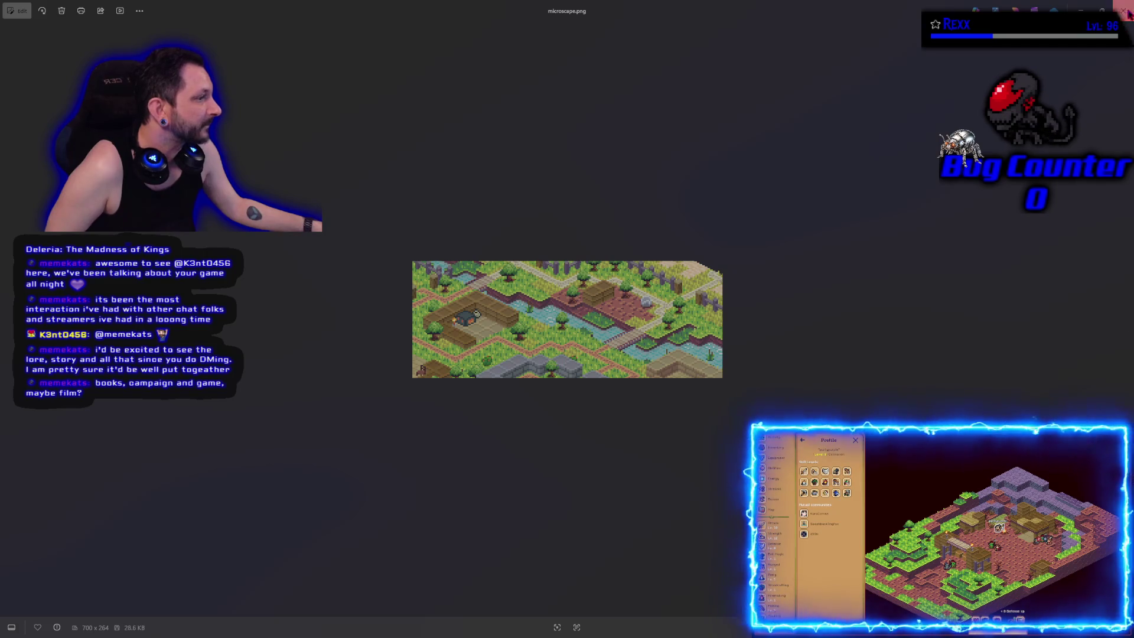
Step: Return to the high-res campfire screenshot, then close Windows Photos
{"action": "key", "text": "Right"}
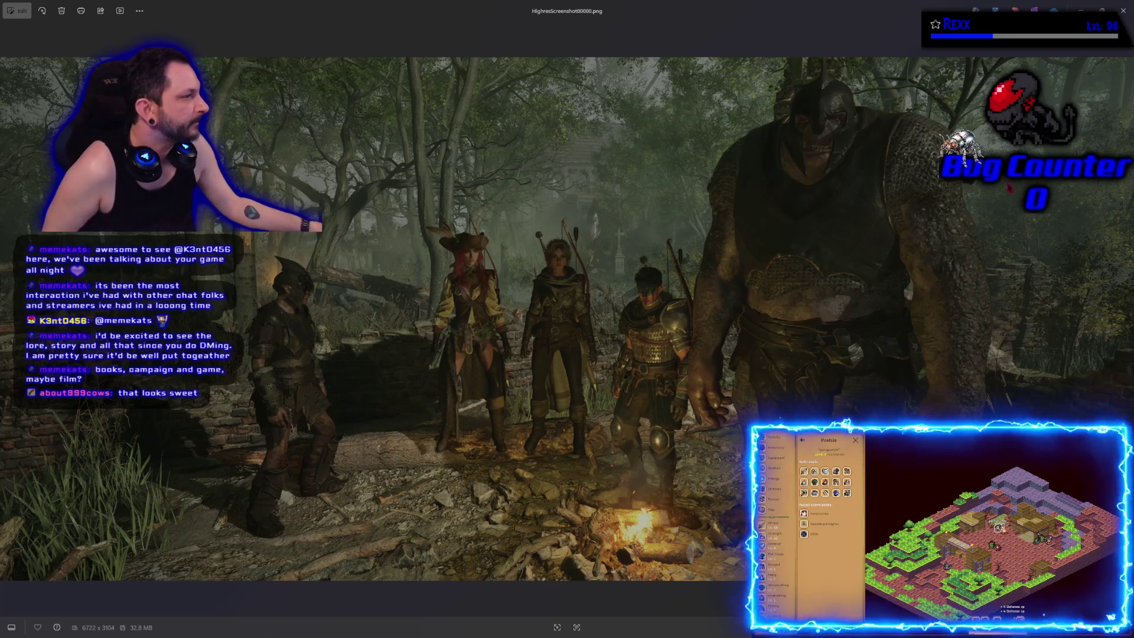
{"action": "left_click", "coordinate": [1124, 10]}
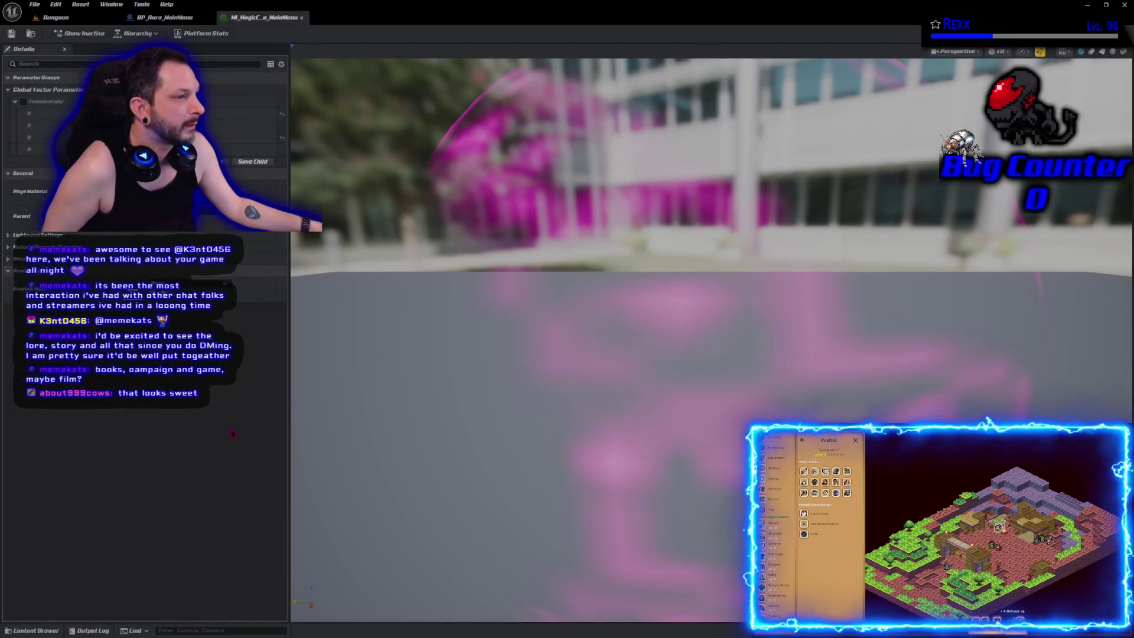
Step: Open the MainMenu level from the Content Drawer's Maps folder
{"action": "left_click", "coordinate": [160, 17]}
{"action": "left_click", "coordinate": [56, 17]}
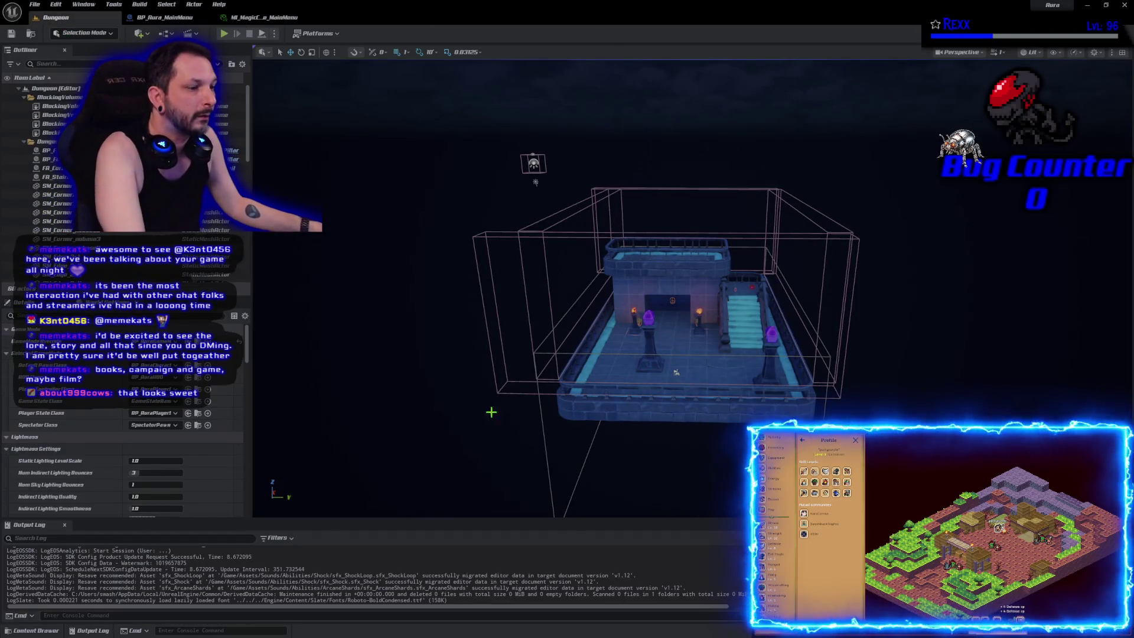
{"action": "left_click", "coordinate": [33, 631]}
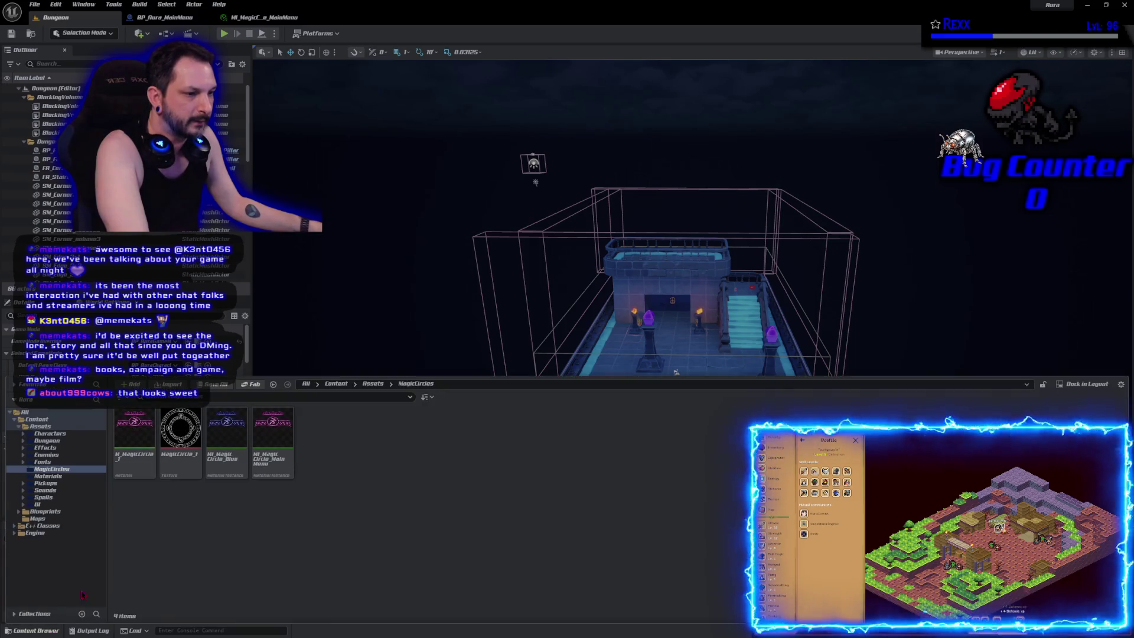
{"action": "left_click", "coordinate": [55, 519]}
{"action": "double_click", "coordinate": [227, 455]}
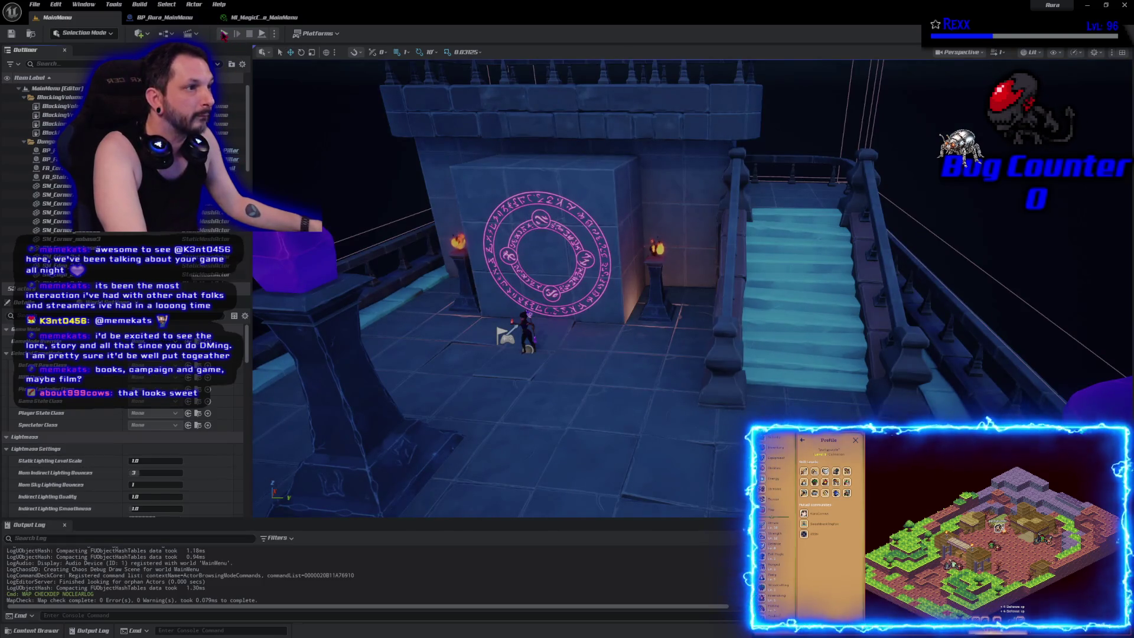
Step: Play-test MainMenu, then lower the view to frame the mage below the circle
{"action": "key", "text": "alt+p"}
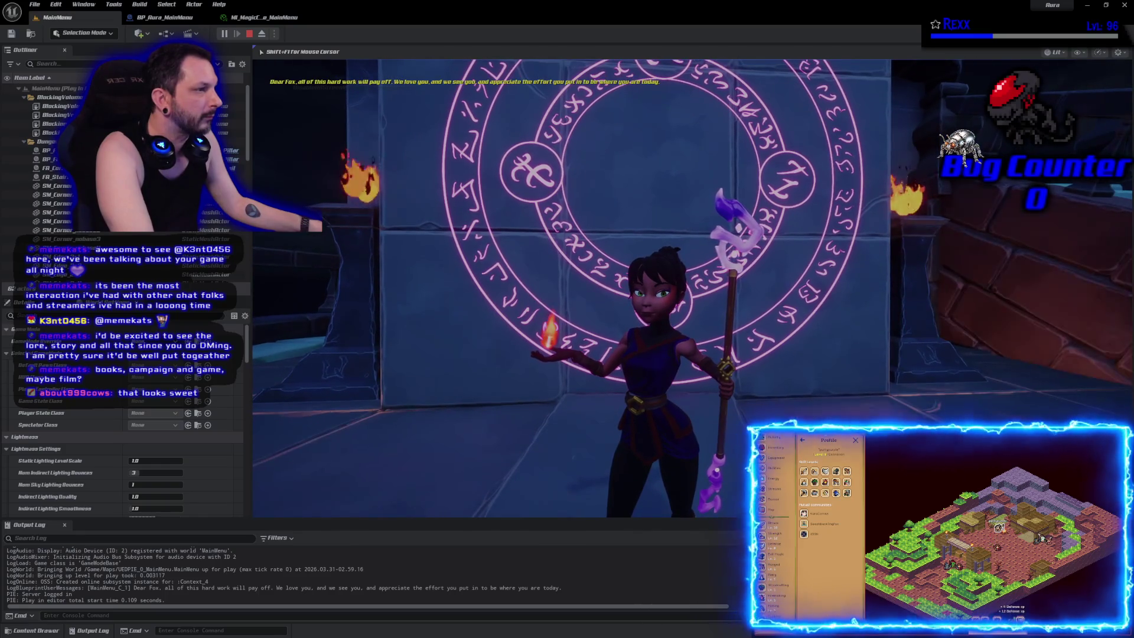
{"action": "key", "text": "Escape"}
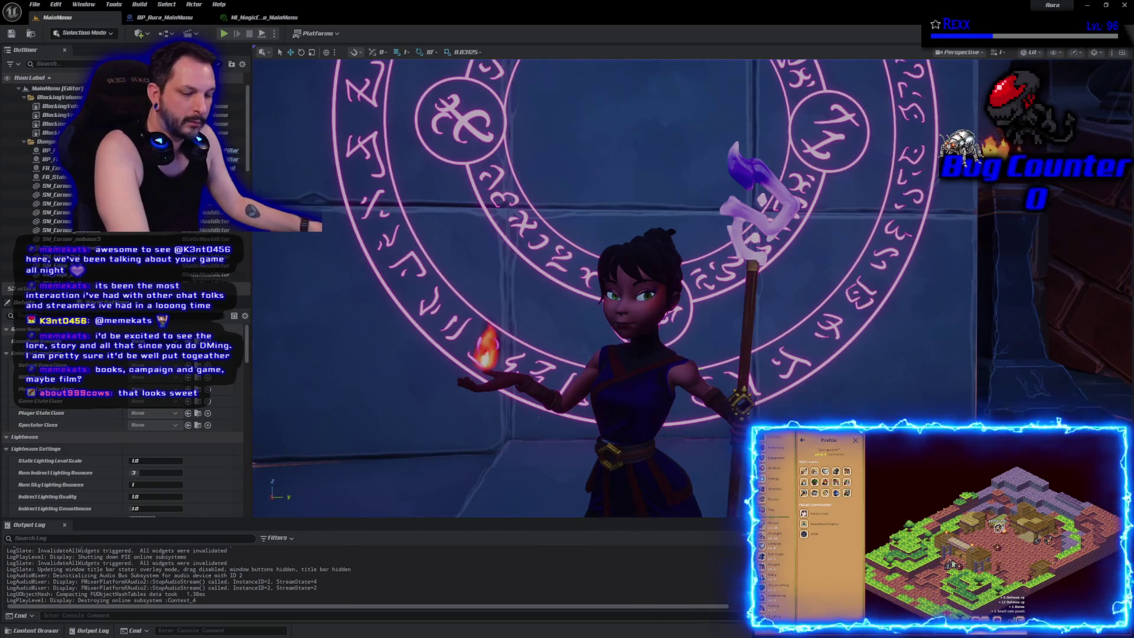
{"action": "scroll", "coordinate": [583, 322], "scroll_direction": "down", "scroll_amount": 10}
{"action": "scroll", "coordinate": [698, 369], "scroll_direction": "up", "scroll_amount": 10}
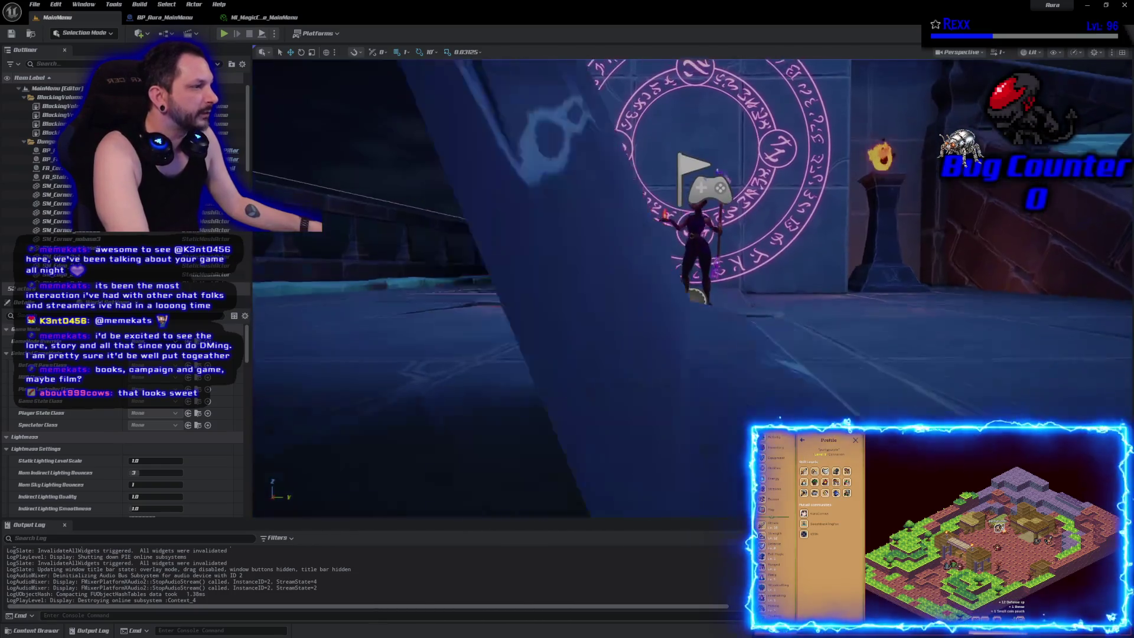
{"action": "left_click_drag", "start_coordinate": [697, 369], "coordinate": [698, 431]}
Step: Run several quick Play-in-Editor sessions to check the menu scene framing
{"action": "left_click", "coordinate": [224, 33]}
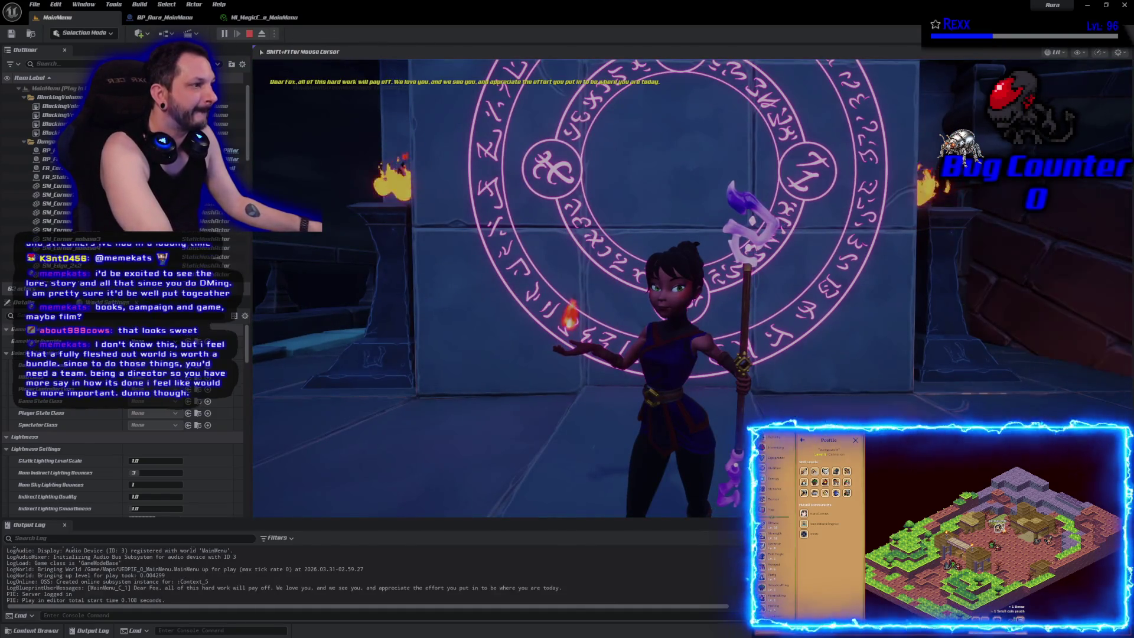
{"action": "key", "text": "Escape"}
{"action": "key", "text": "alt+p"}
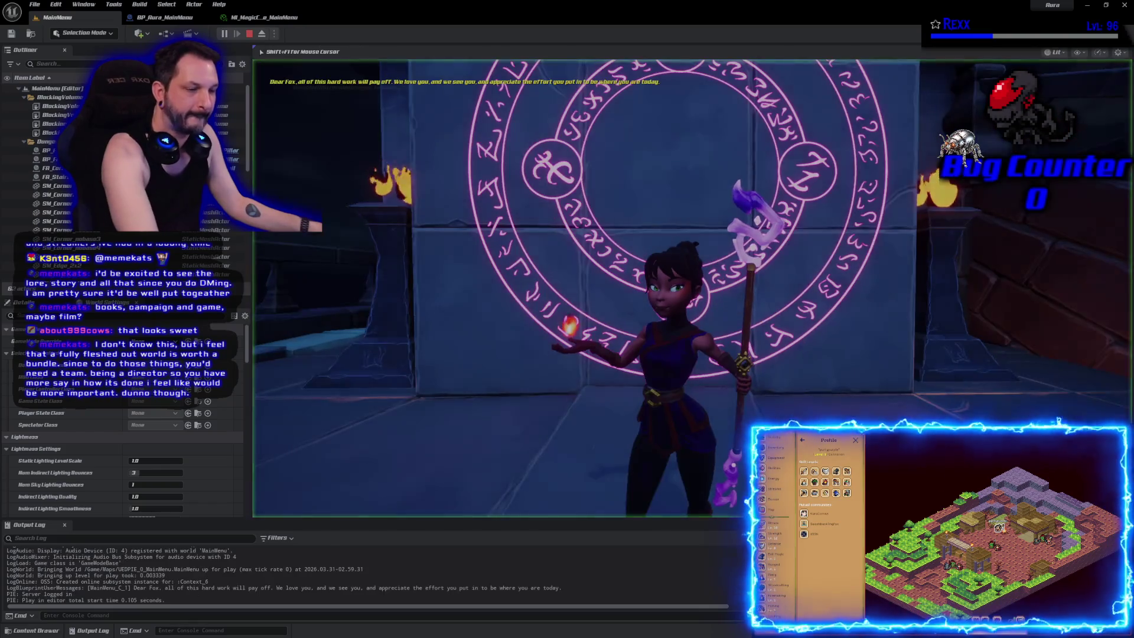
{"action": "key", "text": "Escape"}
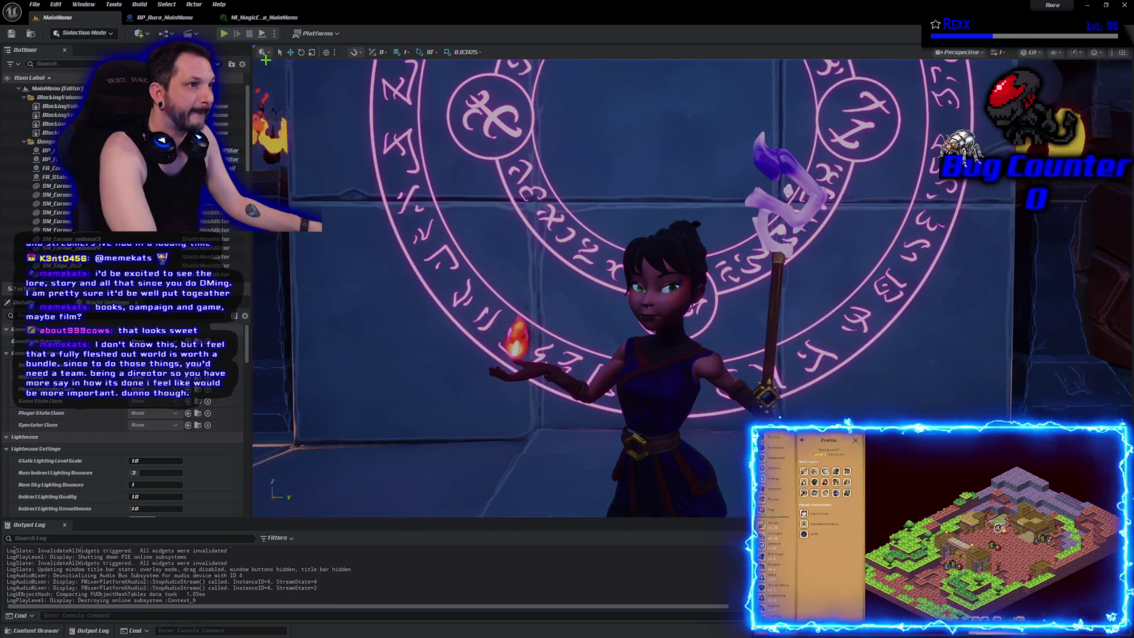
{"action": "key", "text": "alt+p"}
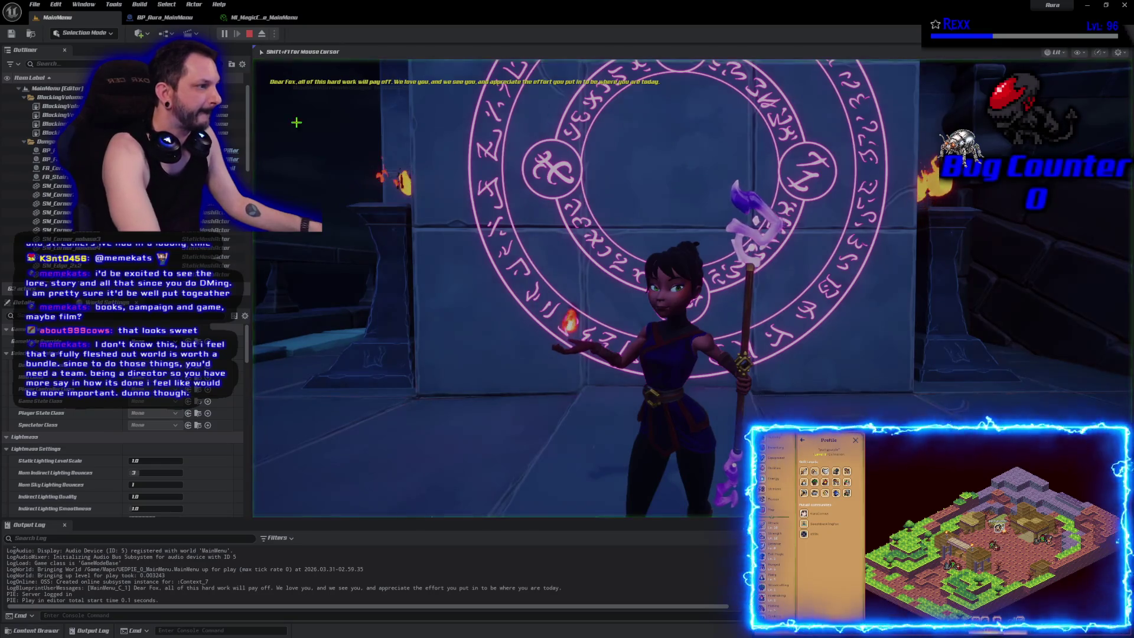
{"action": "key", "text": "Escape"}
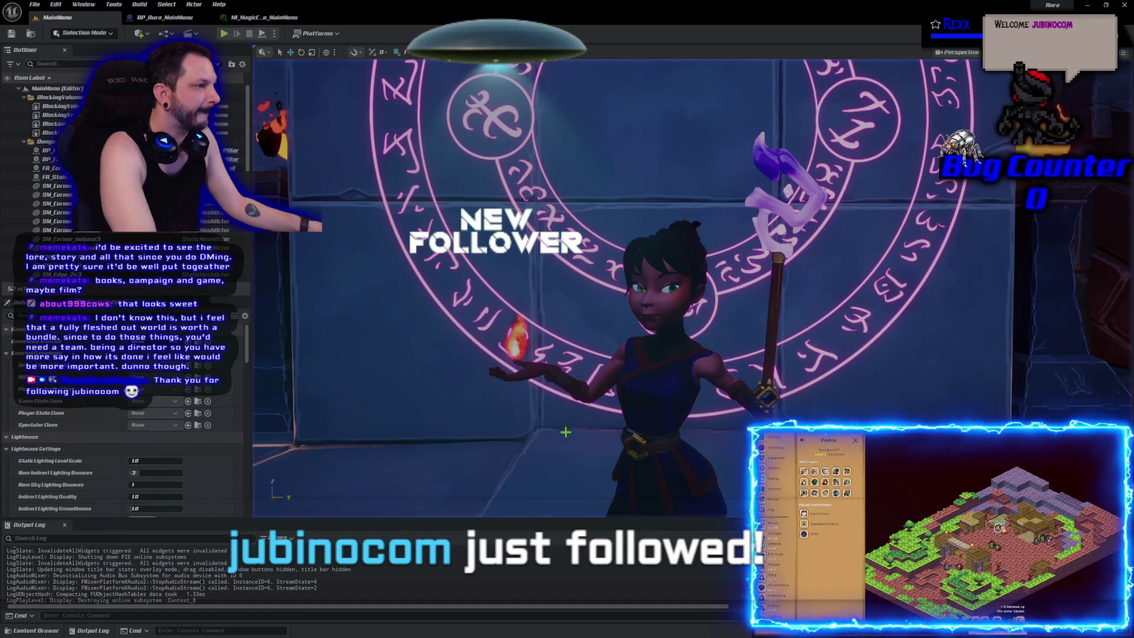
Step: Focus the viewport on the portal wall and the mage, then bring up BP_Aura_MainMenu and the magic circle material
{"action": "left_click", "coordinate": [674, 387]}
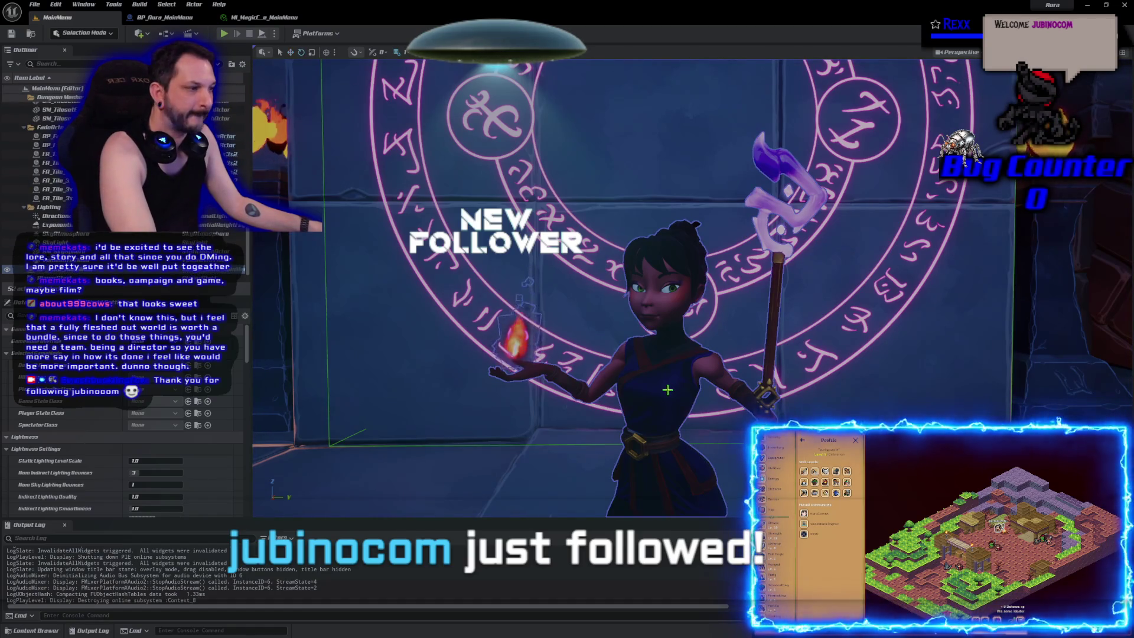
{"action": "key", "text": "f"}
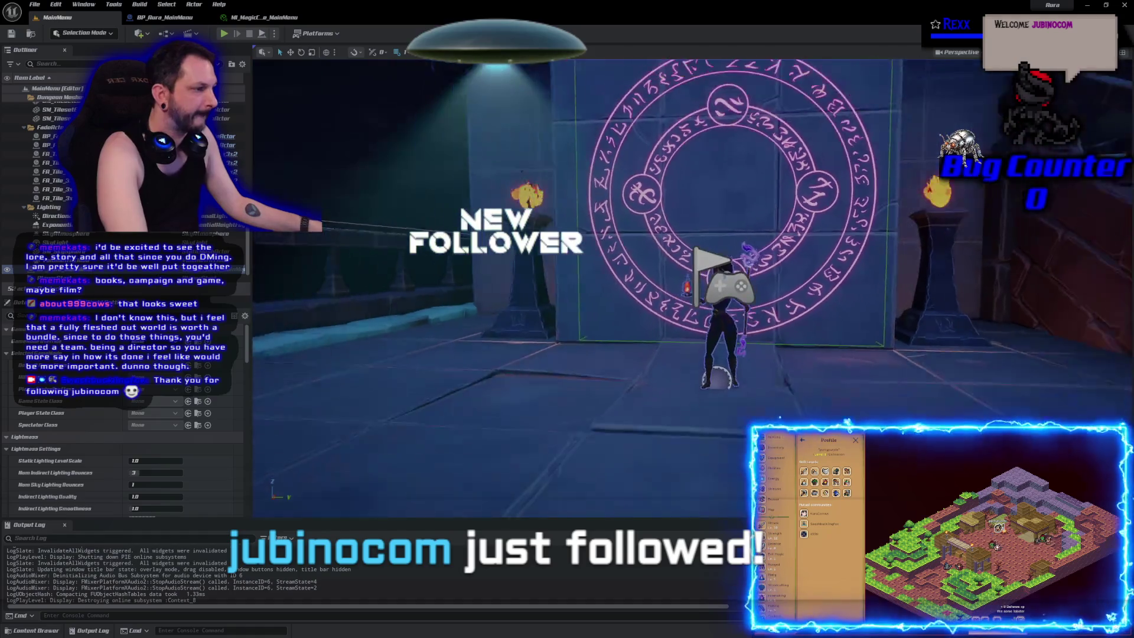
{"action": "left_click", "coordinate": [662, 414]}
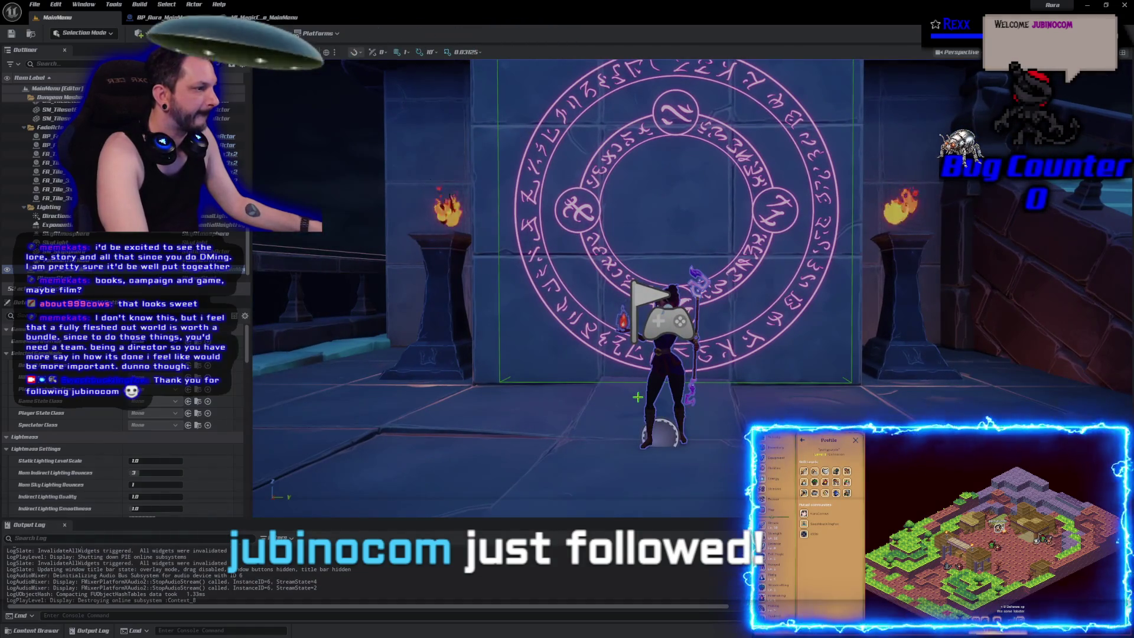
{"action": "scroll", "coordinate": [662, 413], "scroll_direction": "up", "scroll_amount": 1}
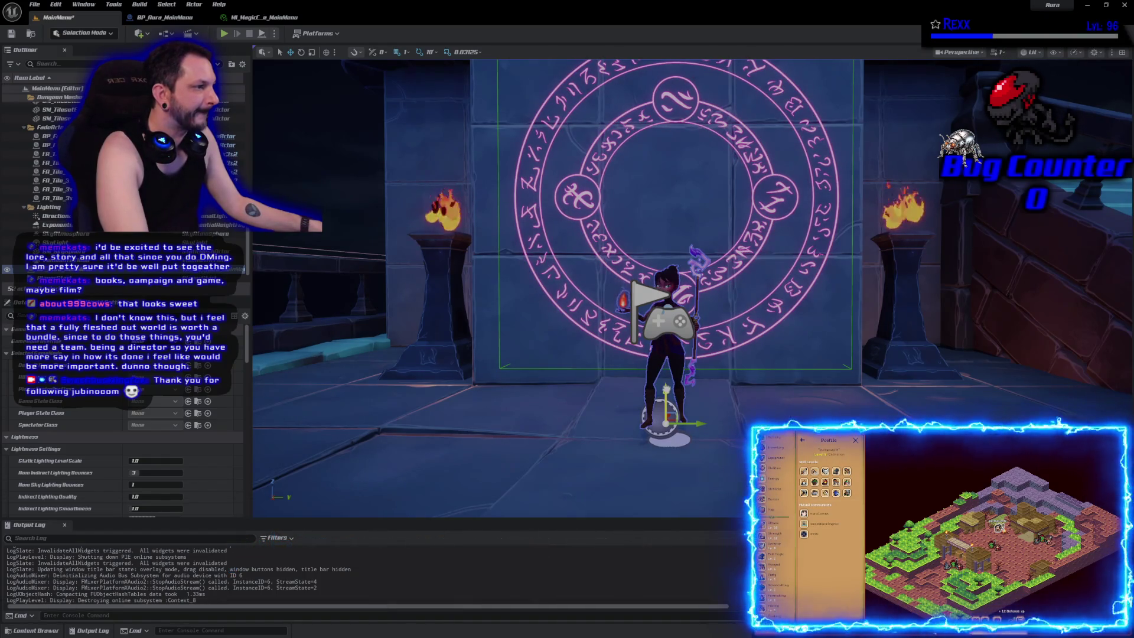
{"action": "key", "text": "f"}
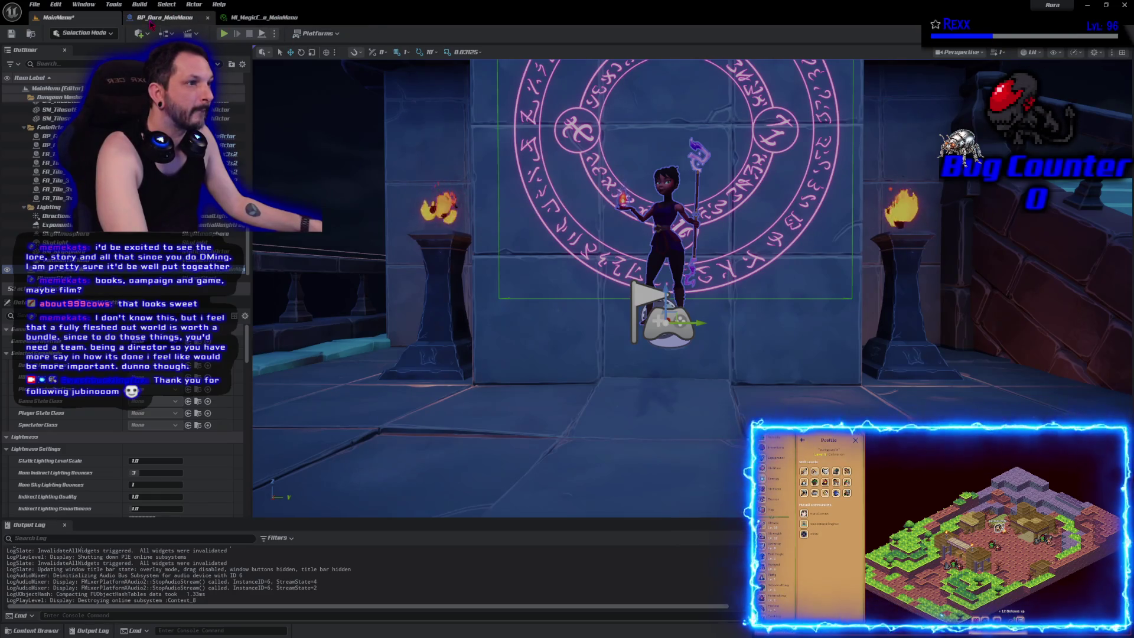
{"action": "left_click", "coordinate": [160, 17]}
{"action": "left_click", "coordinate": [261, 17]}
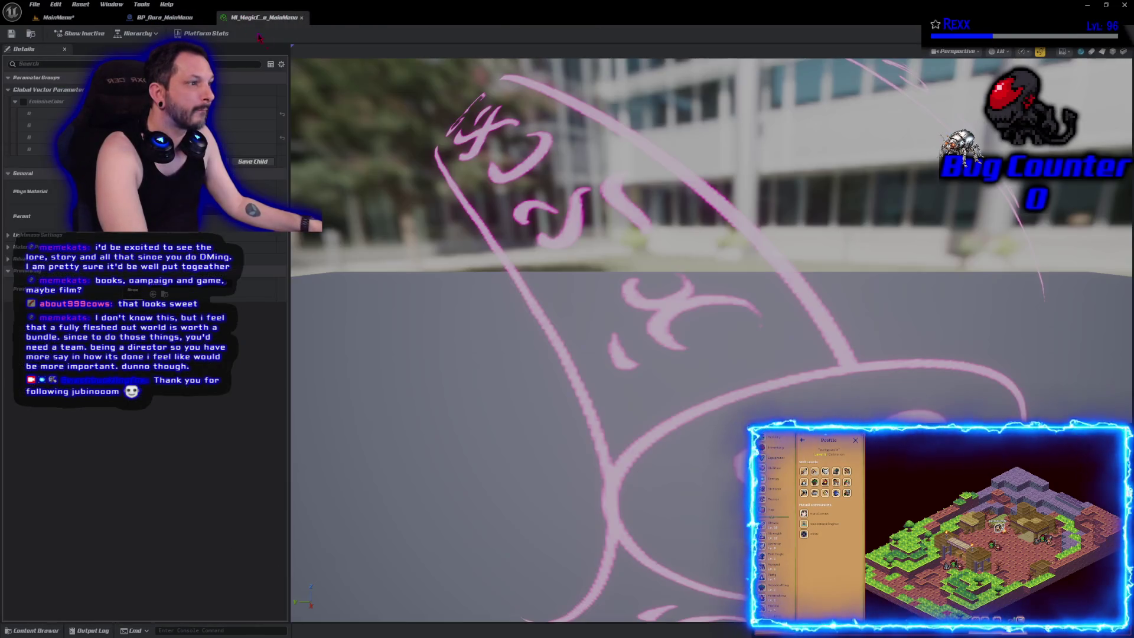
Step: Lower BP_Aura_MainMenu's Decal component from Z 273 to 185 in its Viewport
{"action": "left_click", "coordinate": [159, 17]}
{"action": "left_click", "coordinate": [280, 49]}
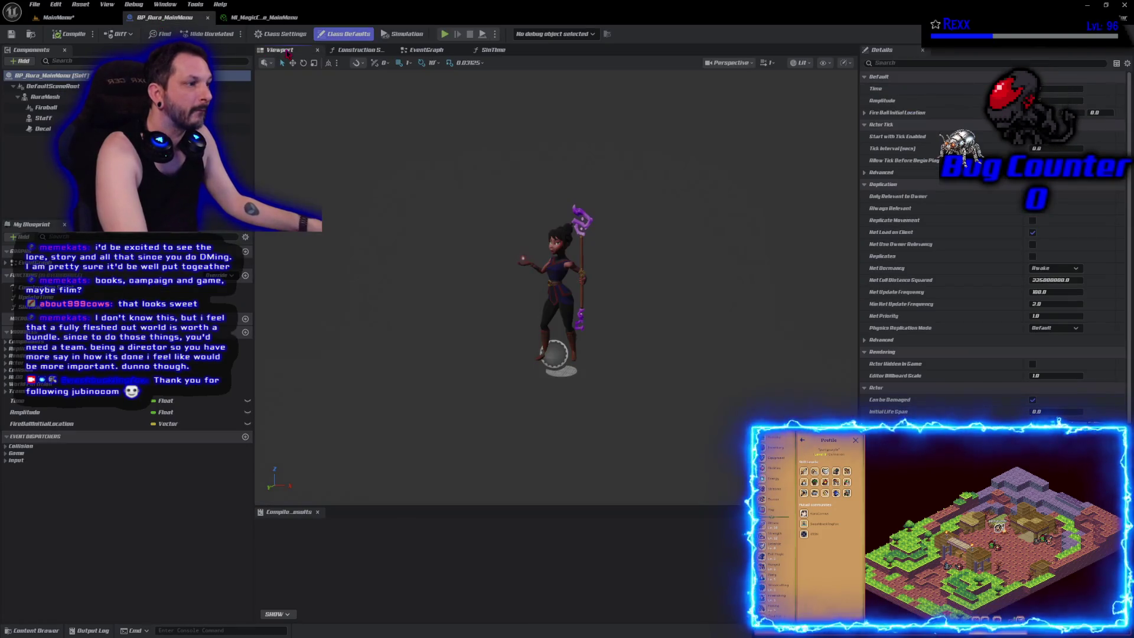
{"action": "left_click", "coordinate": [43, 128]}
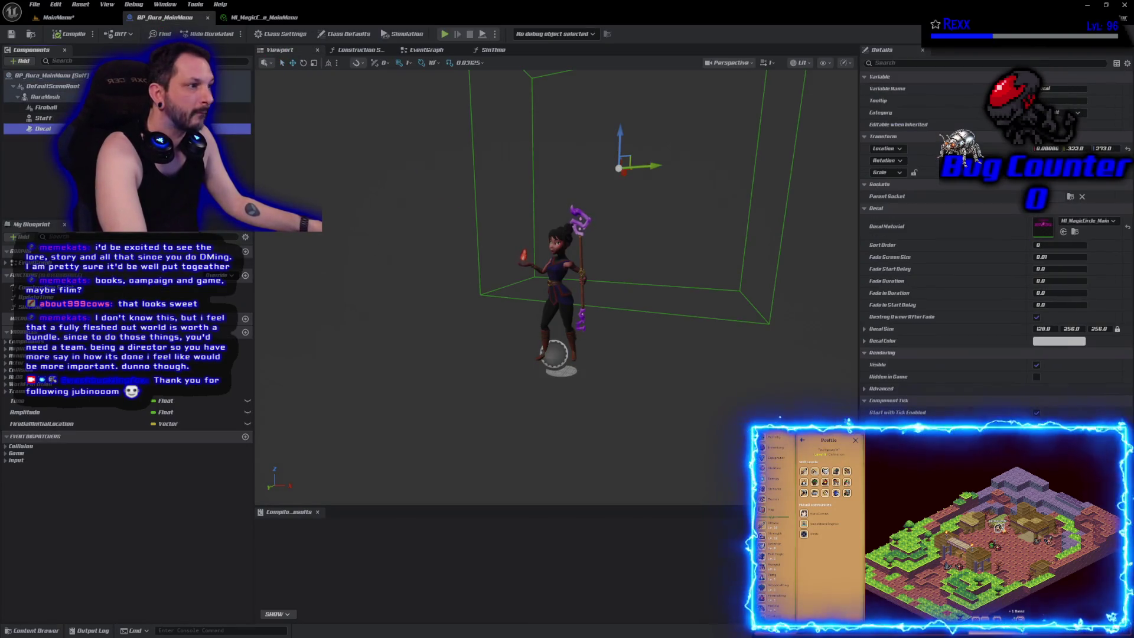
{"action": "left_click_drag", "start_coordinate": [619, 131], "coordinate": [621, 177]}
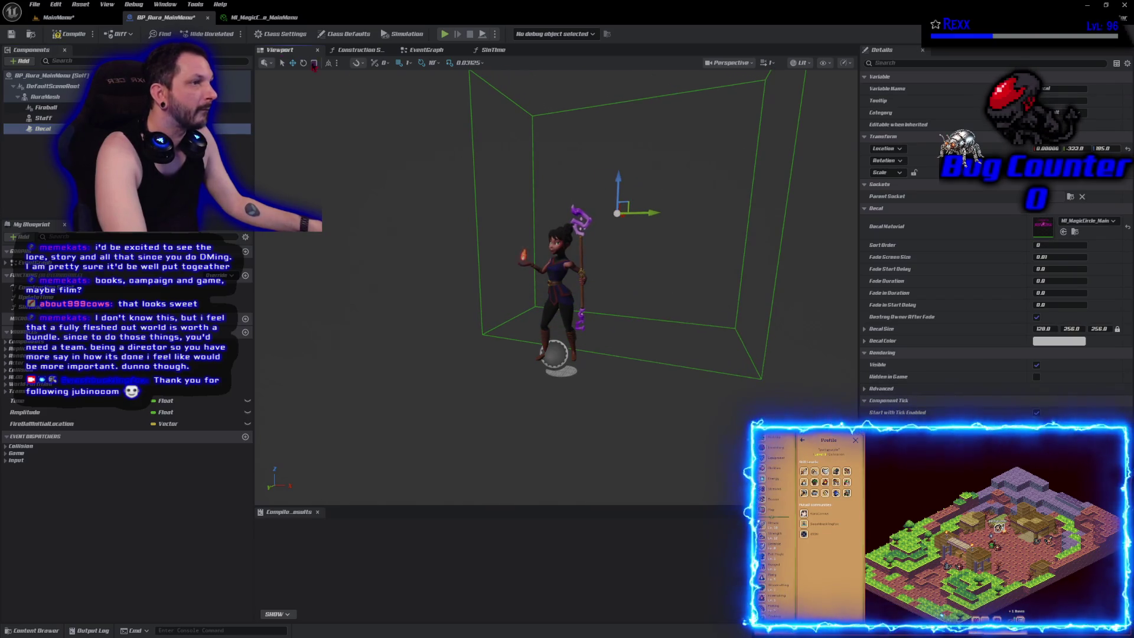
Step: Float the mage Blueprint in its own window and close the MI_MagicCircle material instance
{"action": "mouse_move", "coordinate": [182, 23]}
{"action": "left_mouse_down"}
{"action": "mouse_move", "coordinate": [520, 160]}
{"action": "mouse_move", "coordinate": [647, 120]}
{"action": "left_mouse_up"}
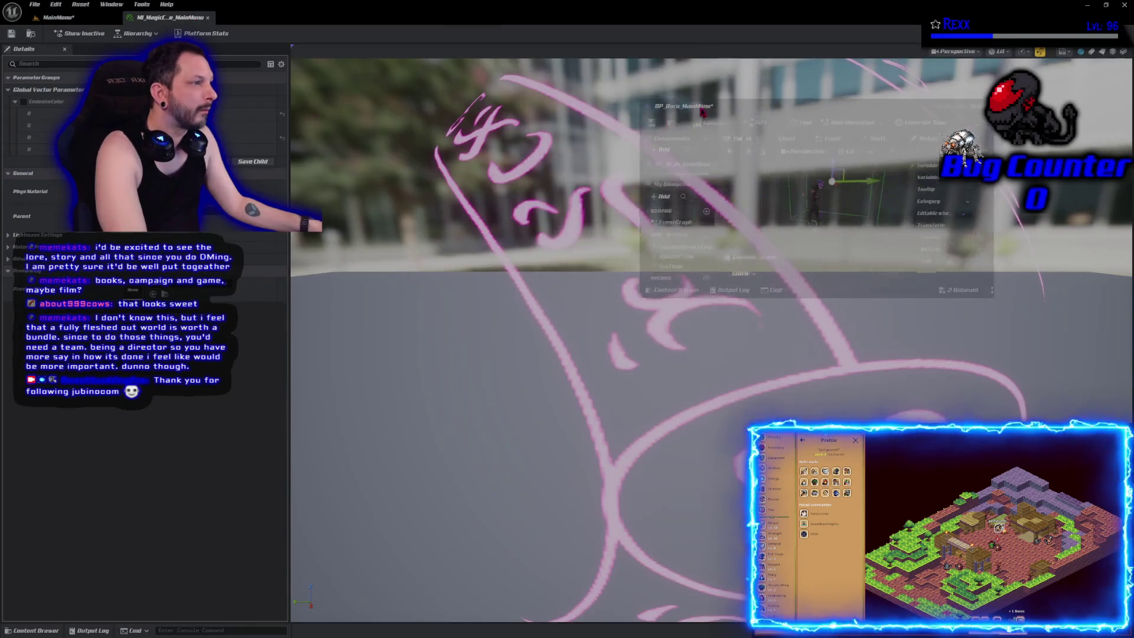
{"action": "left_click", "coordinate": [208, 17]}
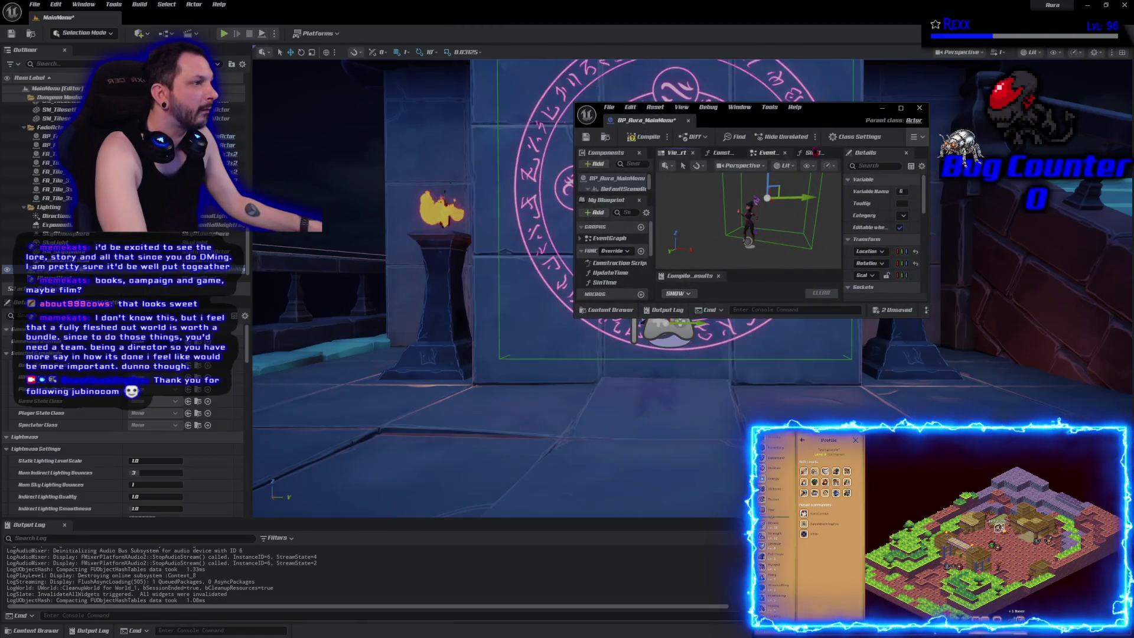
{"action": "left_click_drag", "start_coordinate": [840, 111], "coordinate": [412, 186]}
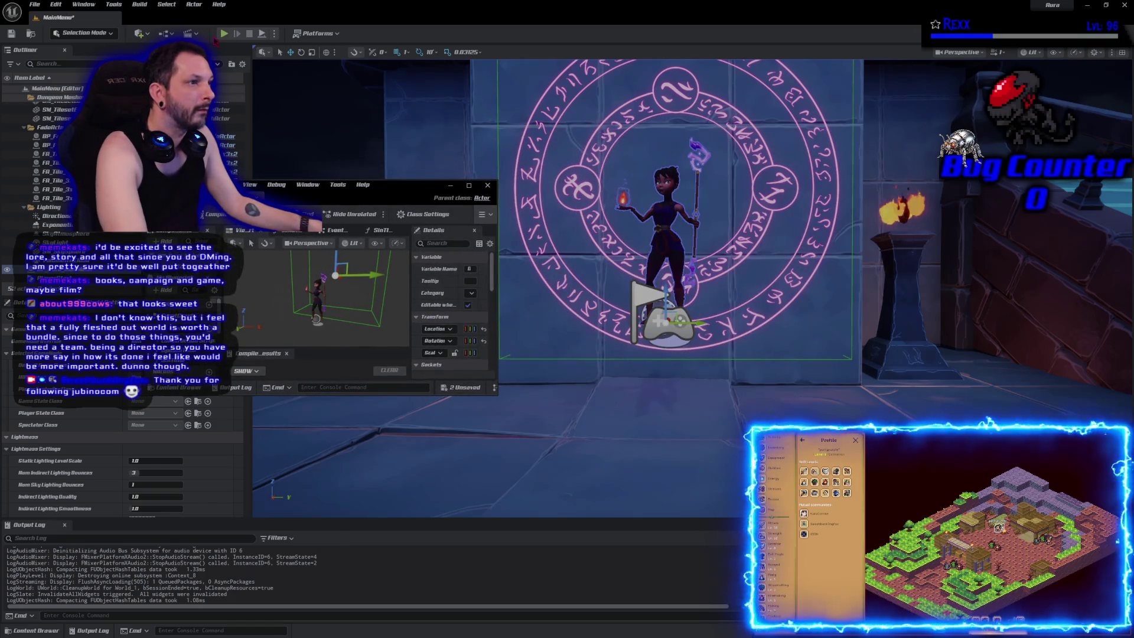
Step: Play-test, then focus on the PlayerStart and raise it higher
{"action": "left_click", "coordinate": [224, 35]}
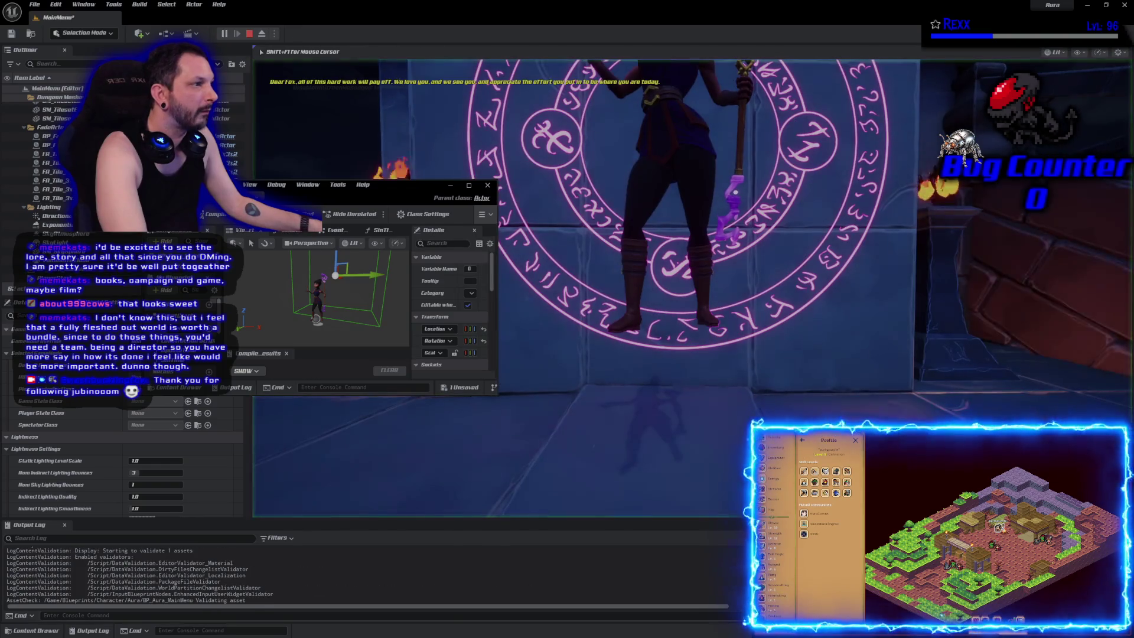
{"action": "key", "text": "Escape"}
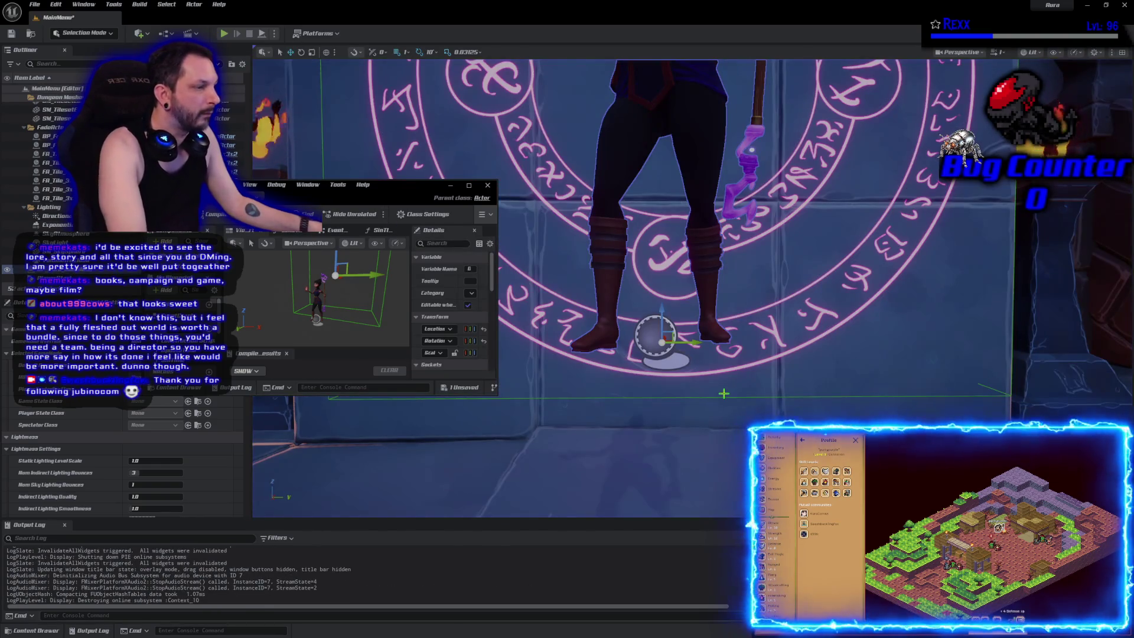
{"action": "key", "text": "f"}
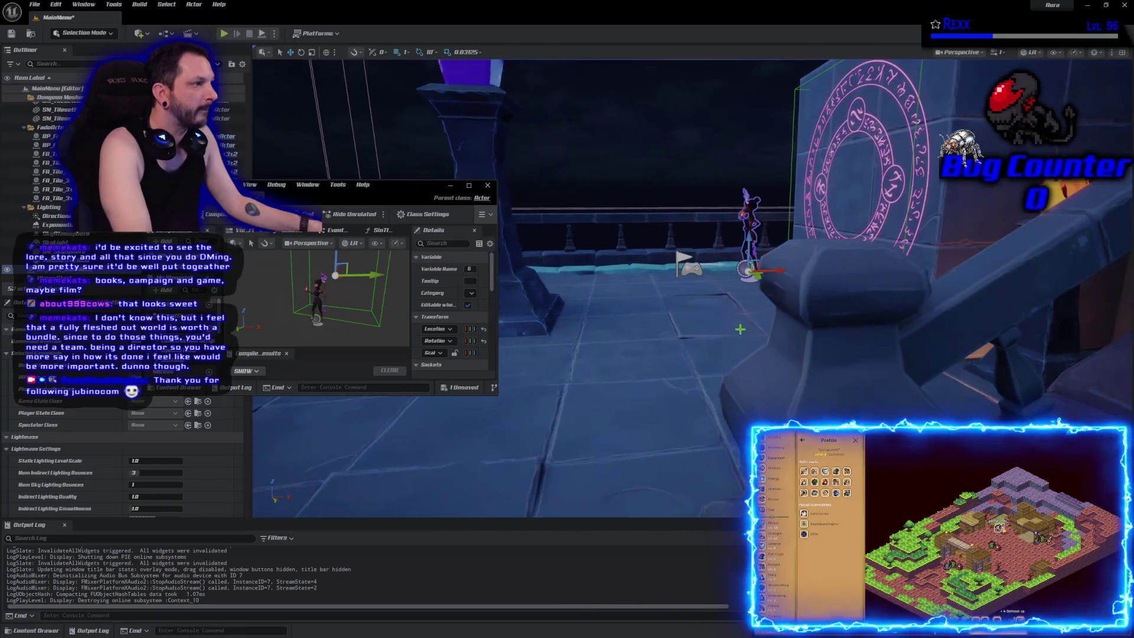
{"action": "left_click_drag", "start_coordinate": [689, 237], "coordinate": [689, 183]}
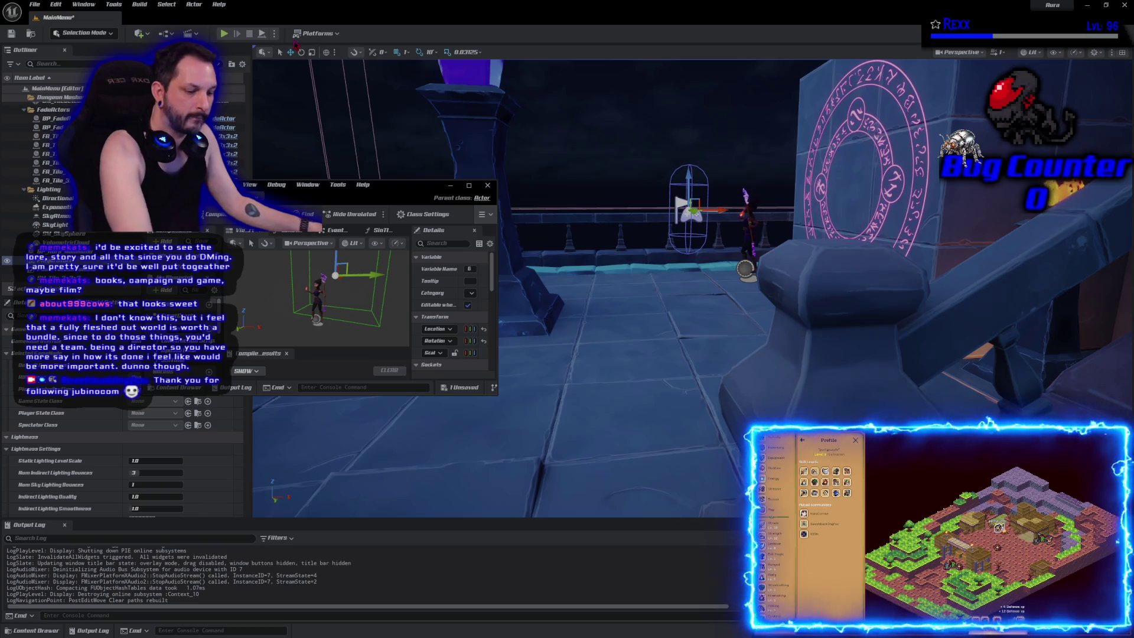
Step: Replay, shift the magic circle decal 12 units, then save and close BP_Aura_MainMenu
{"action": "left_click", "coordinate": [224, 33]}
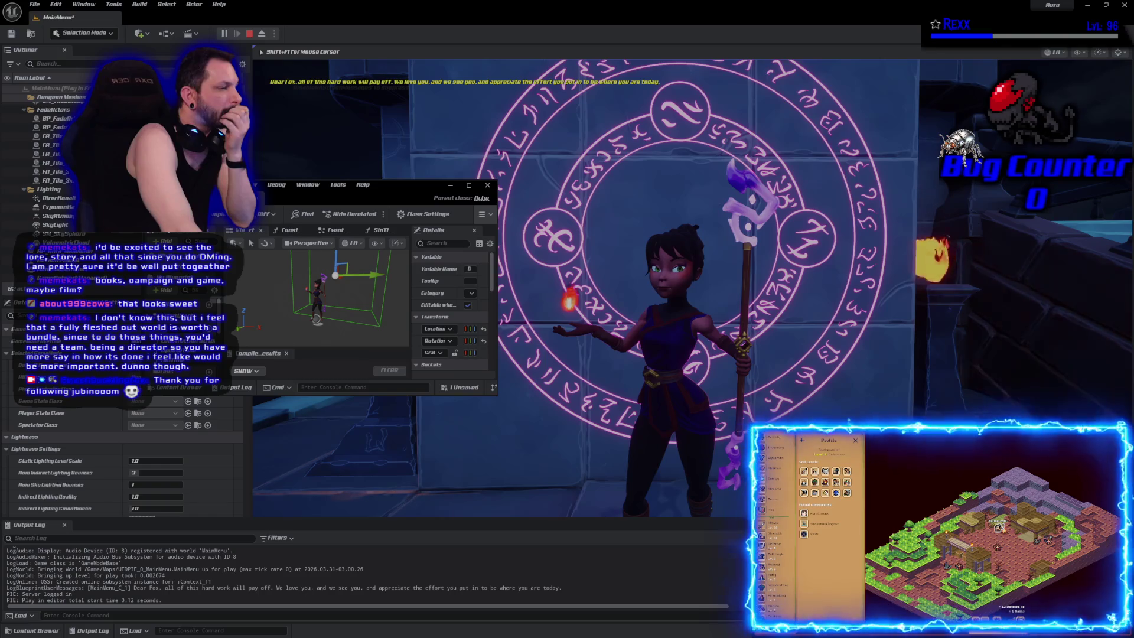
{"action": "key", "text": "Escape"}
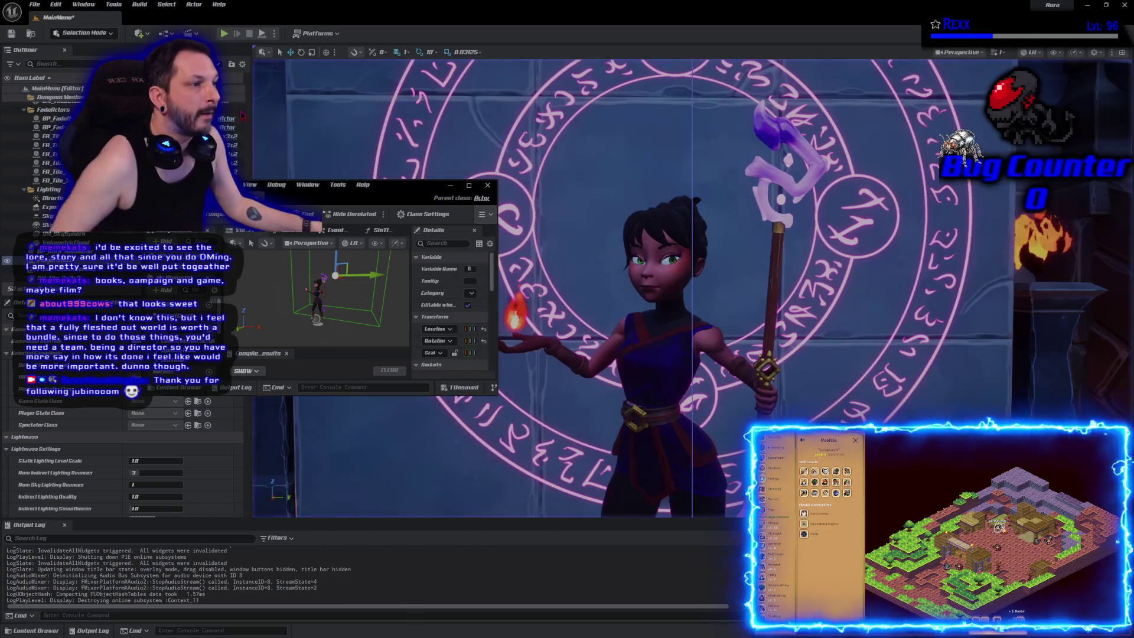
{"action": "mouse_move", "coordinate": [335, 260]}
{"action": "left_mouse_down"}
{"action": "mouse_move", "coordinate": [335, 244]}
{"action": "mouse_move", "coordinate": [373, 276]}
{"action": "left_mouse_up"}
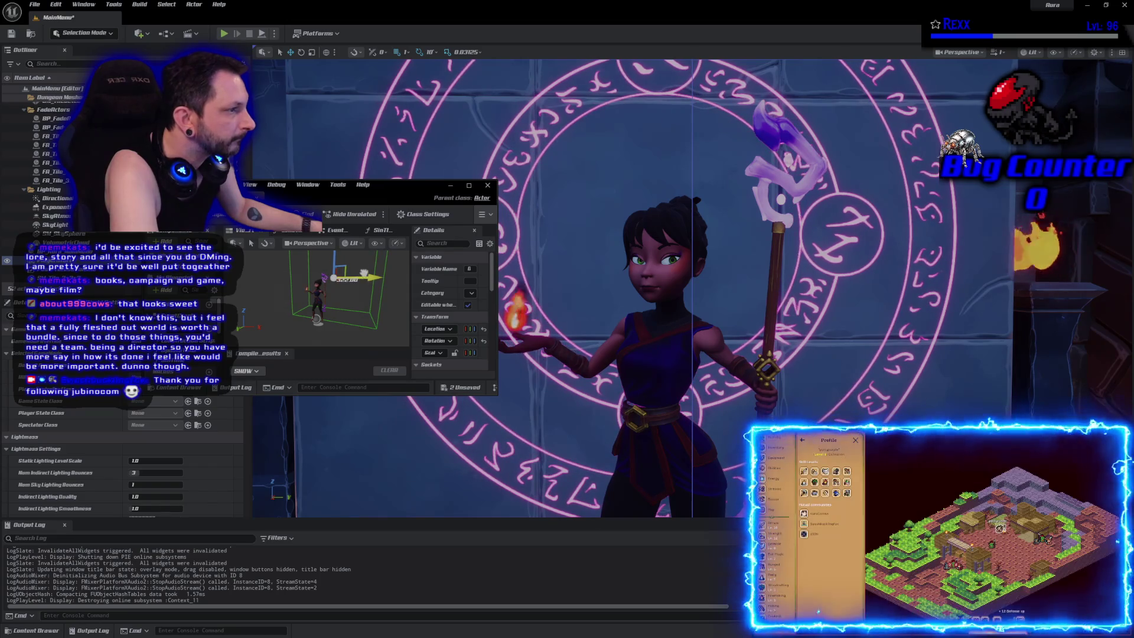
{"action": "key", "text": "ctrl+s"}
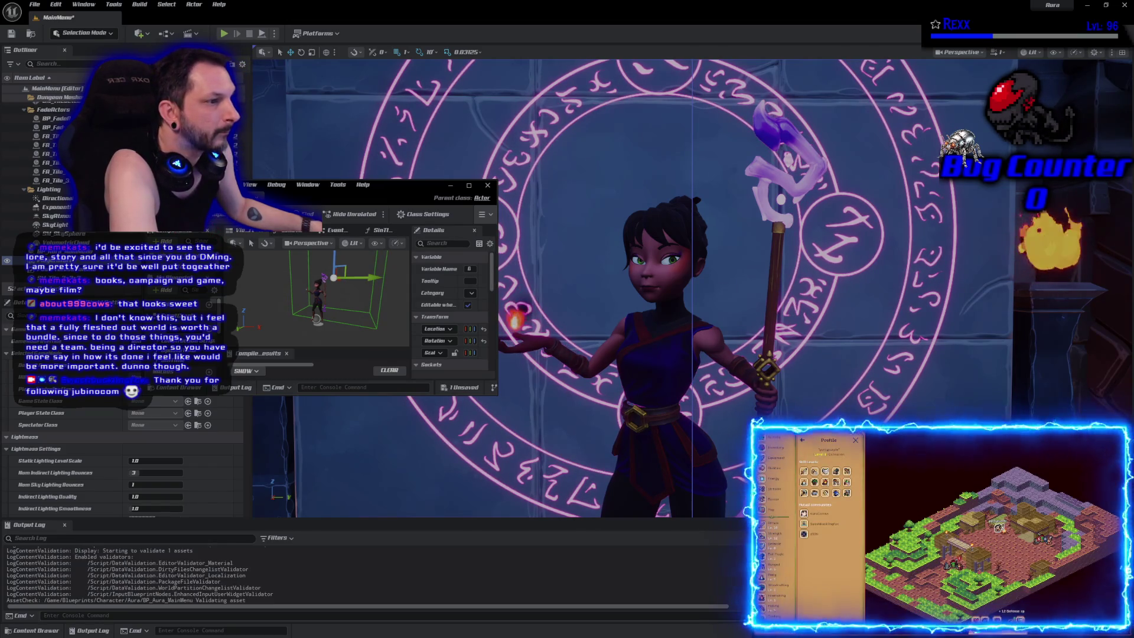
{"action": "left_click", "coordinate": [487, 185]}
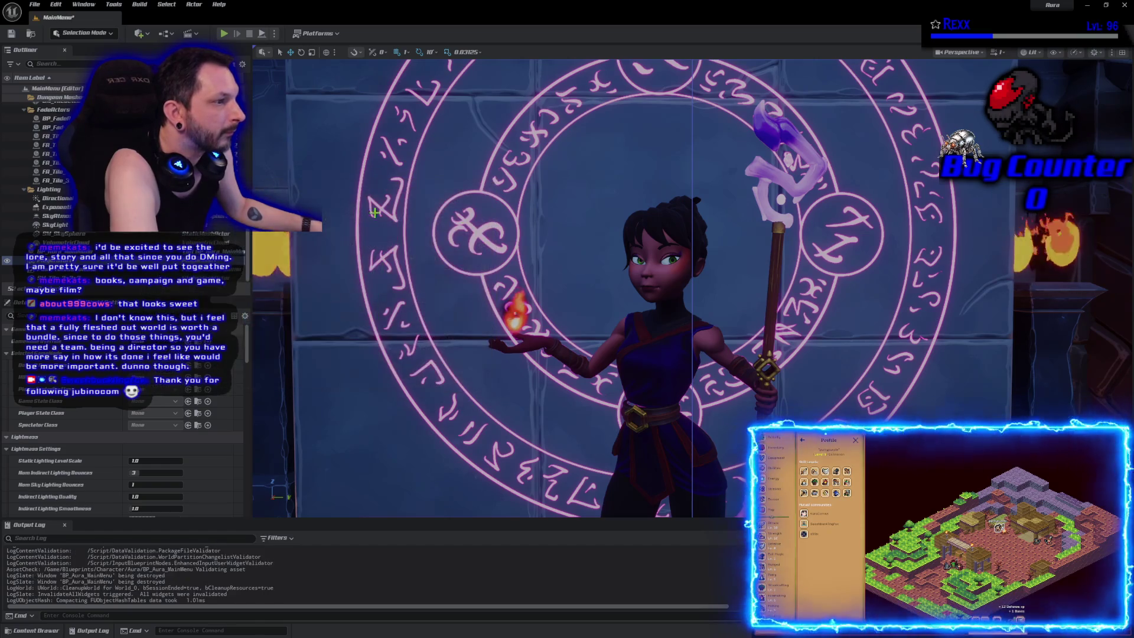
Step: Play-test the mage-and-rune-circle backdrop three times, then save the MainMenu level
{"action": "left_click", "coordinate": [225, 36]}
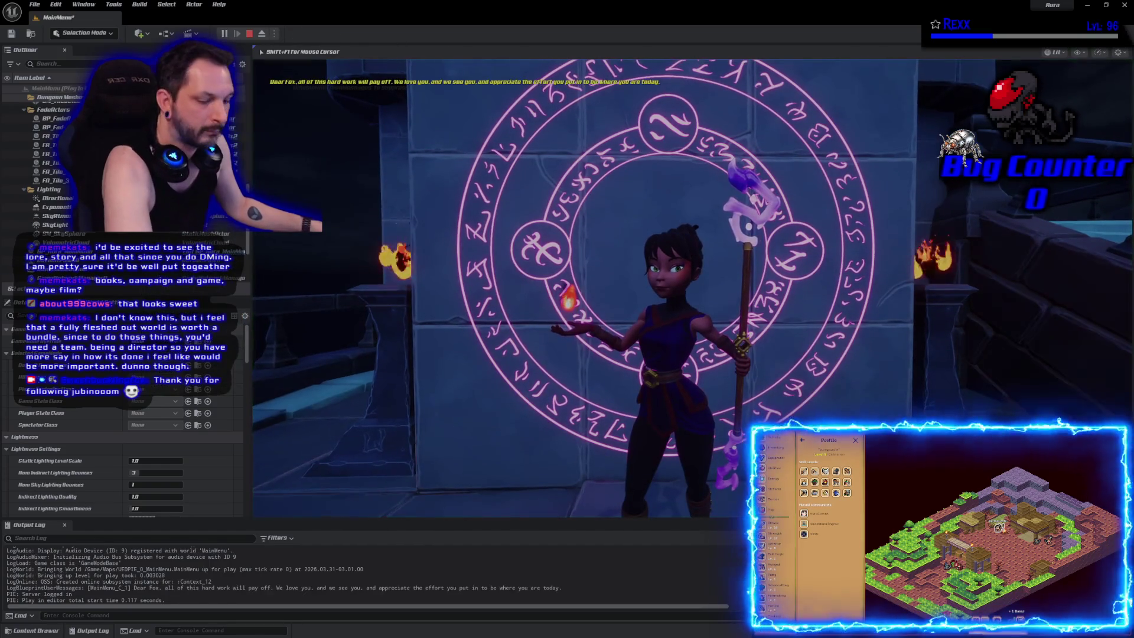
{"action": "key", "text": "Escape"}
{"action": "key", "text": "alt+p"}
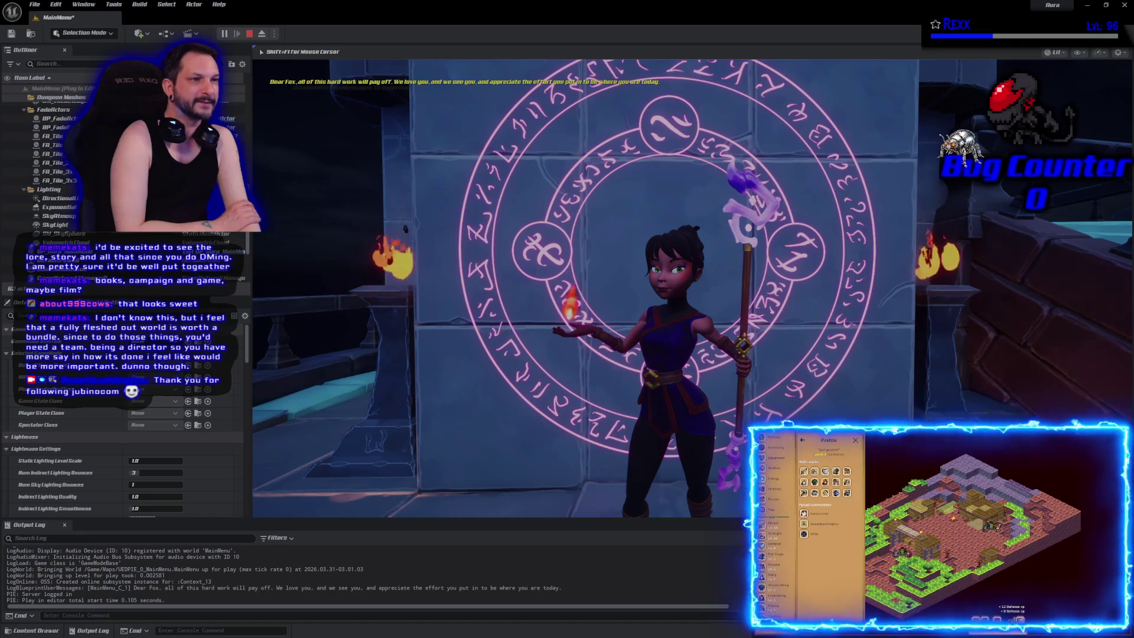
{"action": "key", "text": "Escape"}
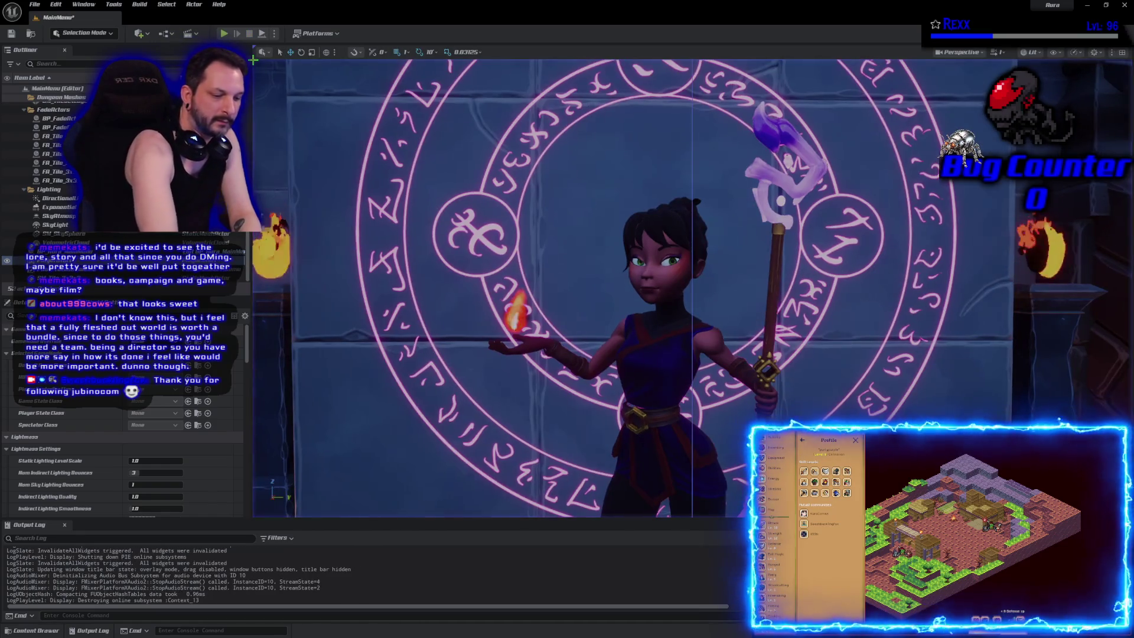
{"action": "key", "text": "alt+p"}
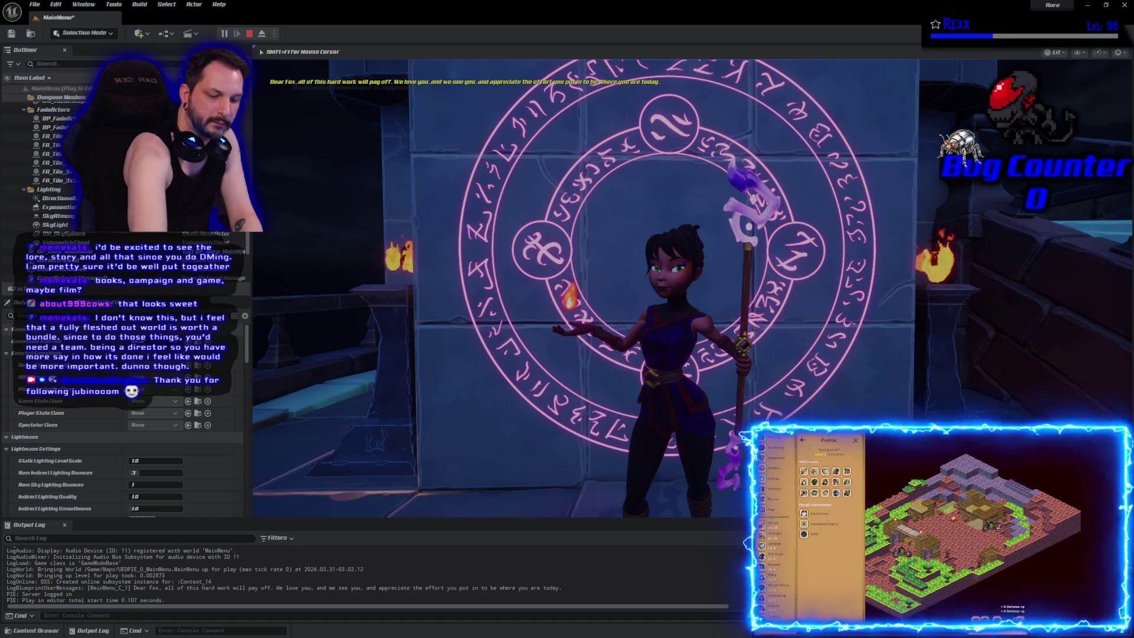
{"action": "key", "text": "Escape"}
{"action": "key", "text": "ctrl+s"}
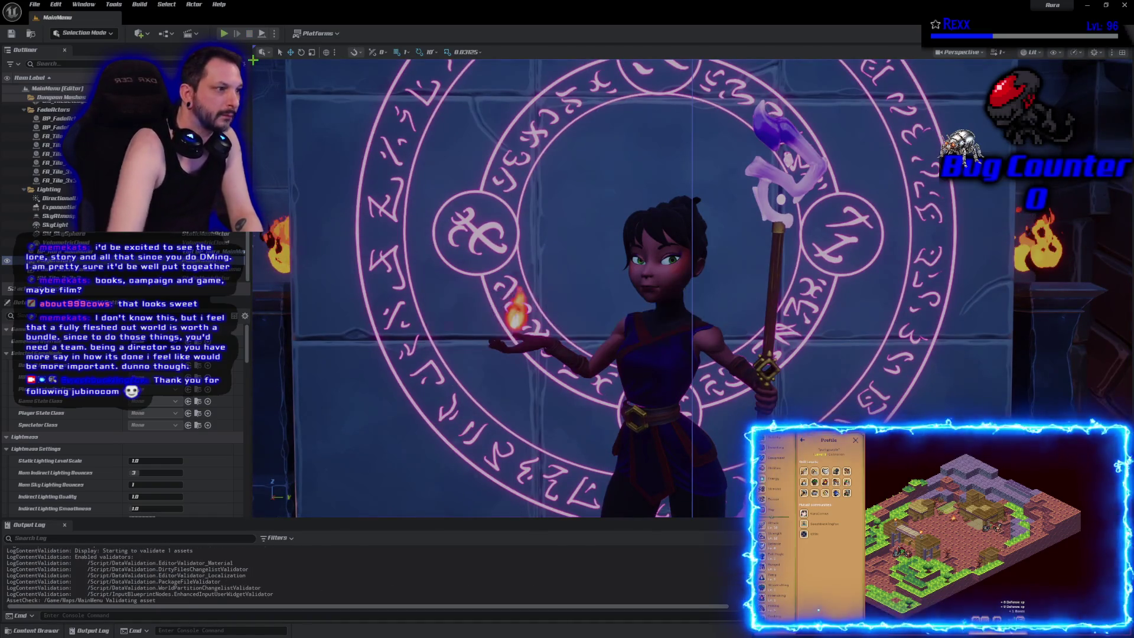
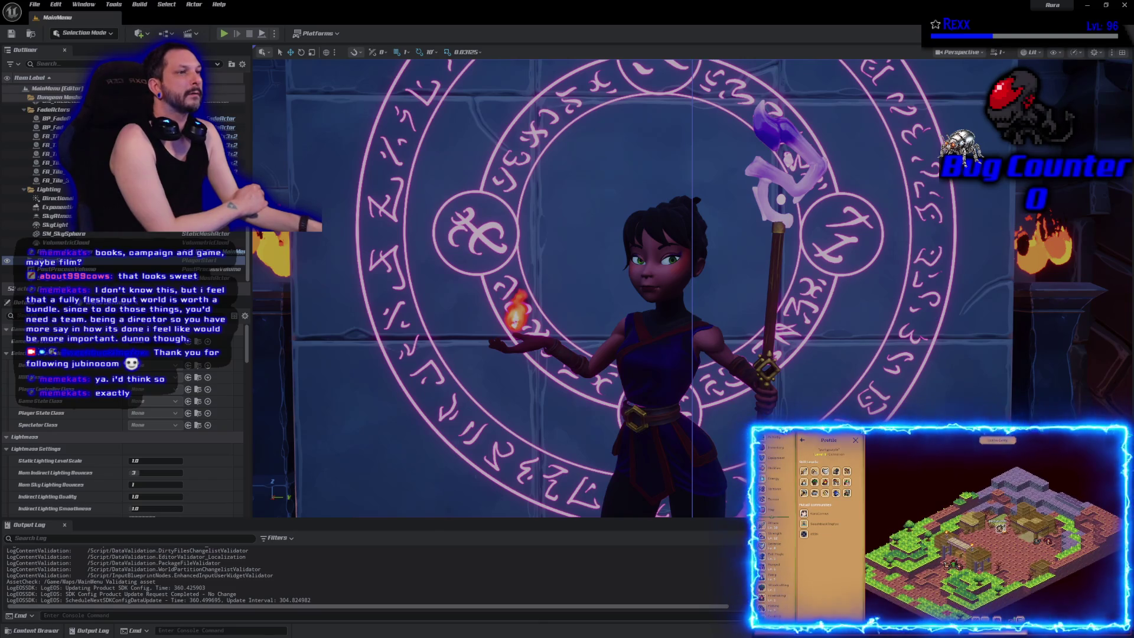
Step: Play-test the main menu level twice, stopping each session with Esc
{"action": "left_click", "coordinate": [225, 35]}
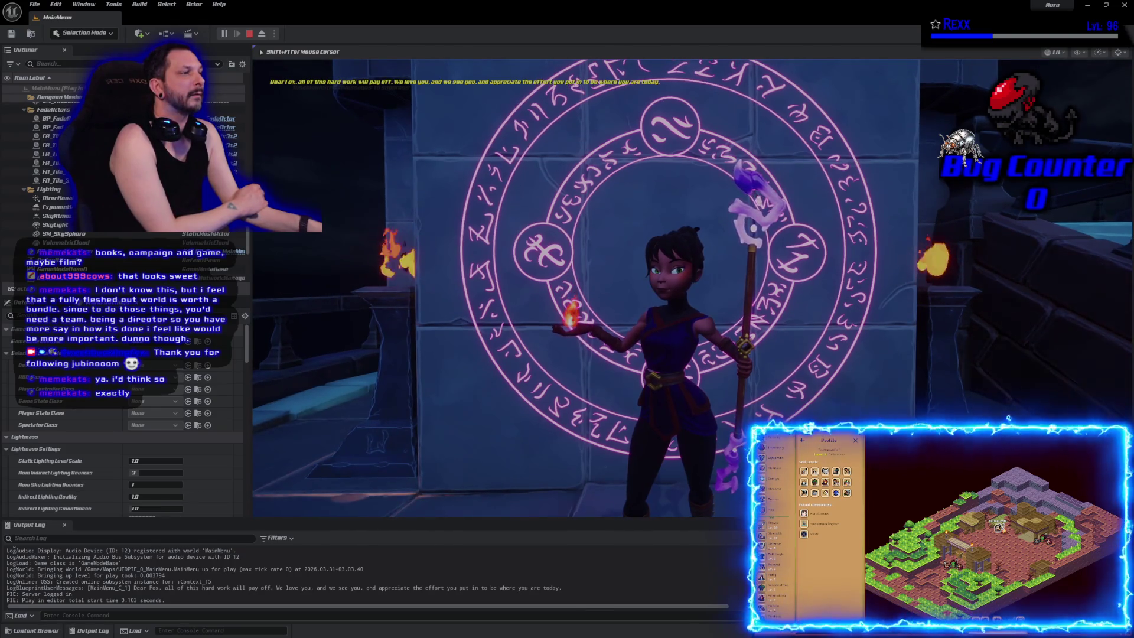
{"action": "key", "text": "Escape"}
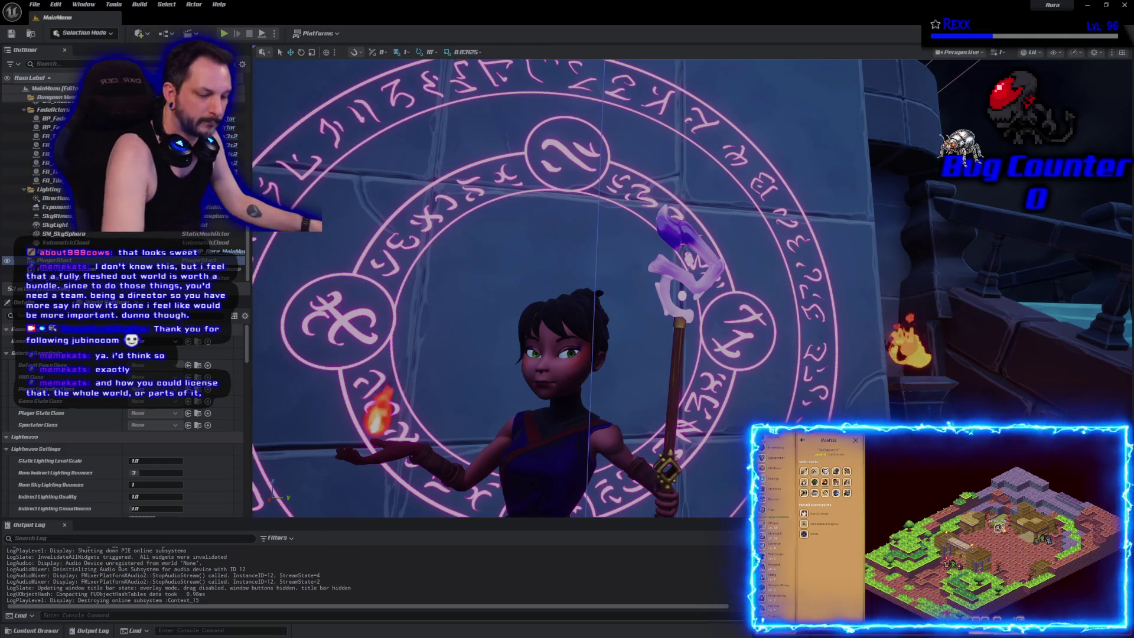
{"action": "key", "text": "alt+p"}
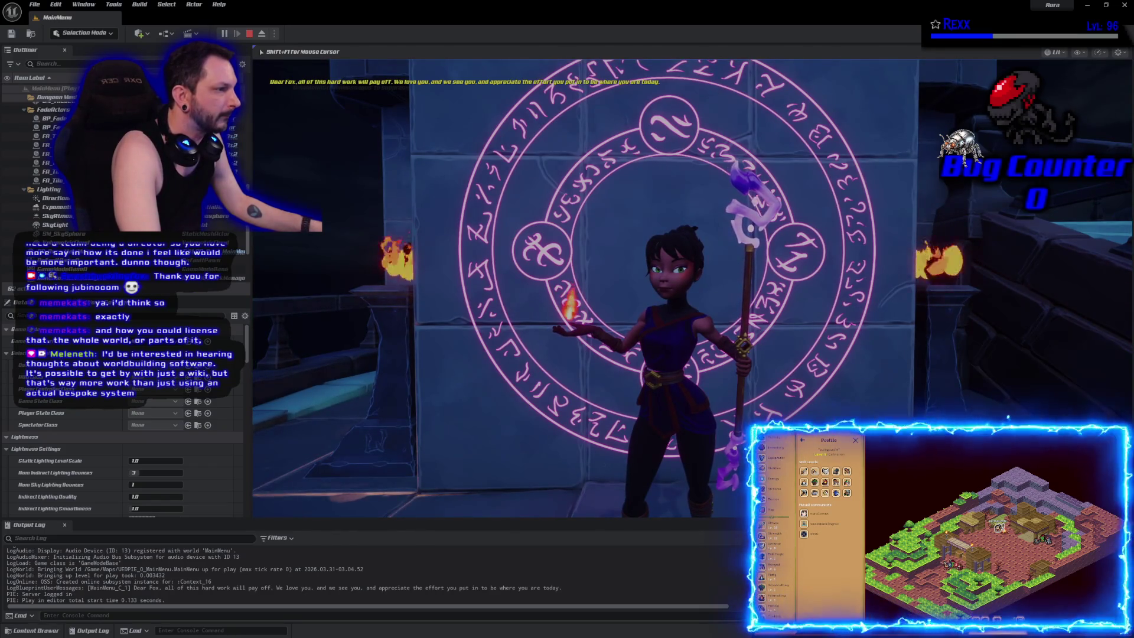
{"action": "key", "text": "Escape"}
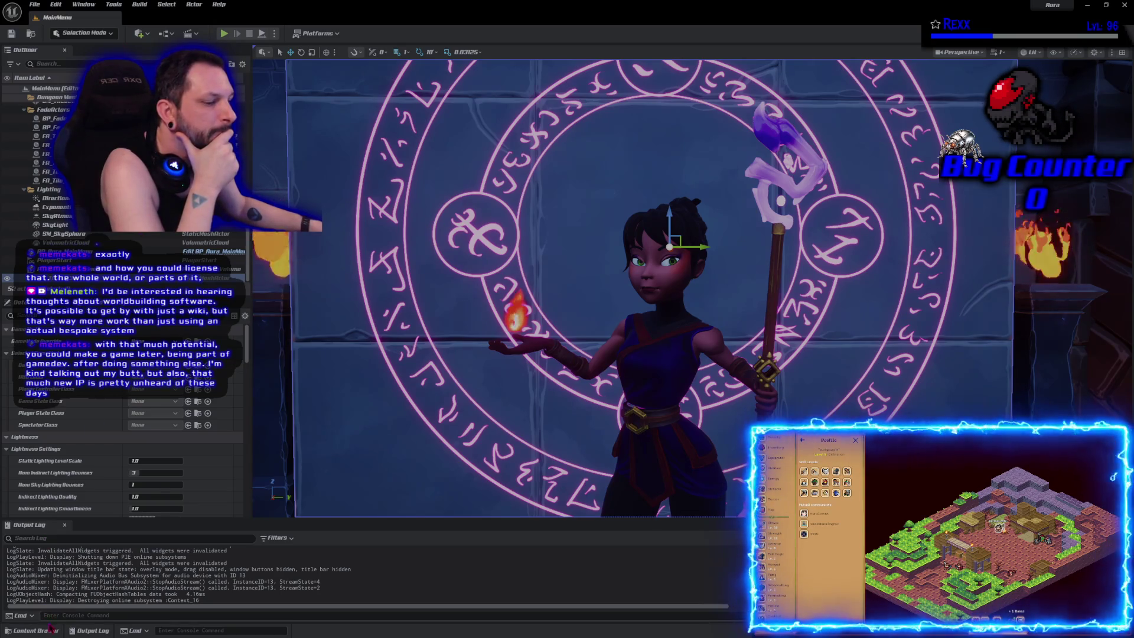
Step: Open BP_Aura_MainMenu's Blueprint and open the decal's MI_MagicCircle_MainMenu material instance
{"action": "left_click", "coordinate": [669, 361]}
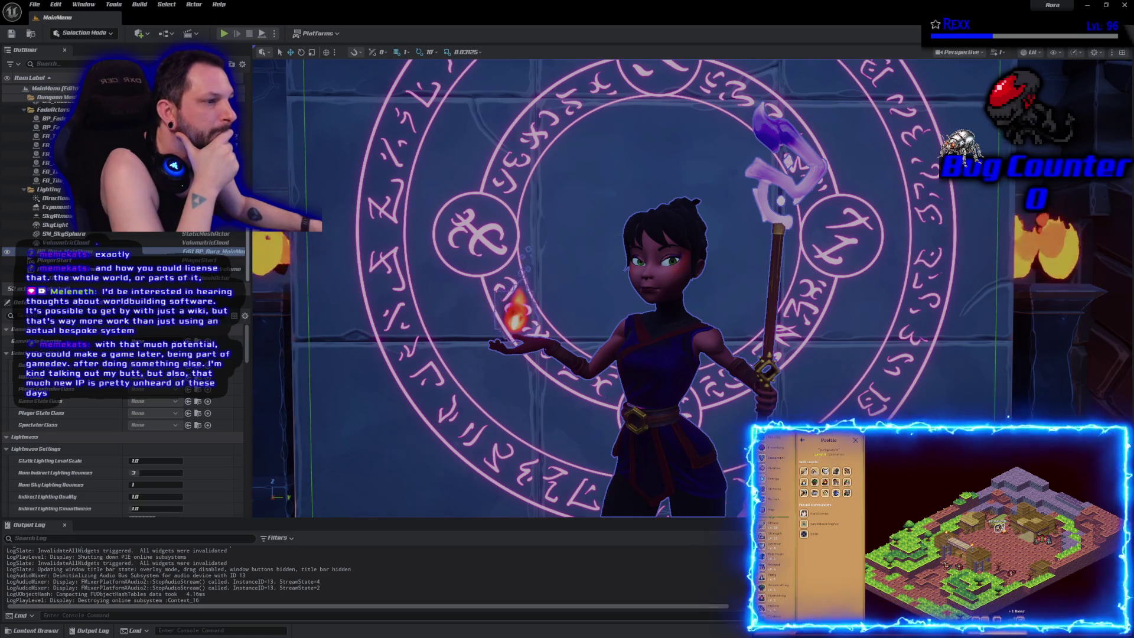
{"action": "key", "text": "ctrl+e"}
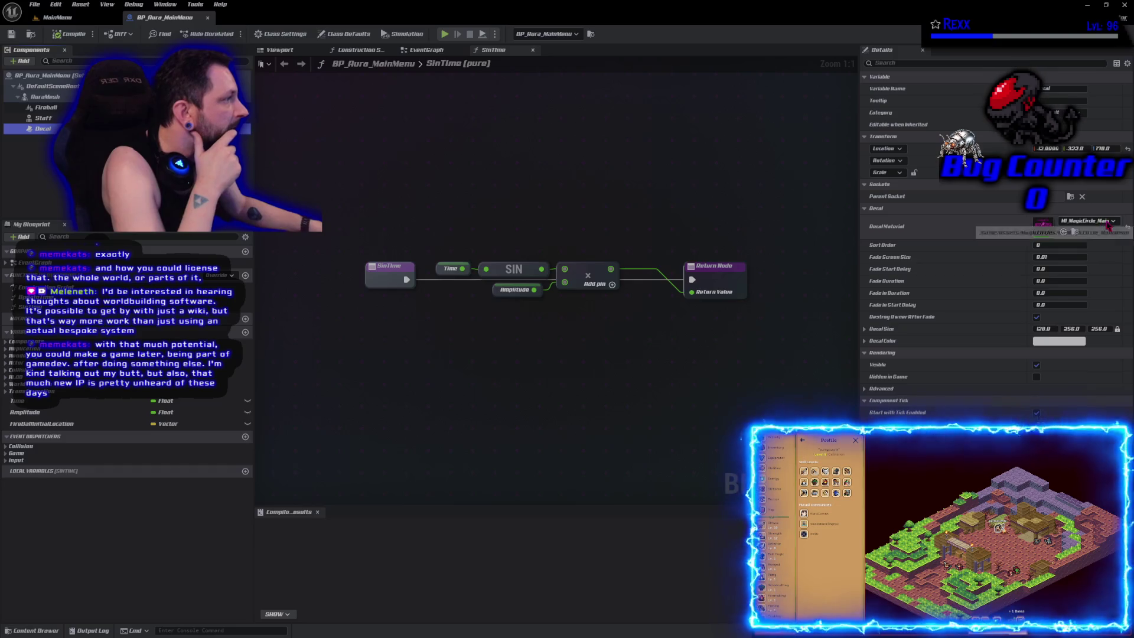
{"action": "left_click", "coordinate": [1107, 222]}
{"action": "left_click", "coordinate": [1107, 222]}
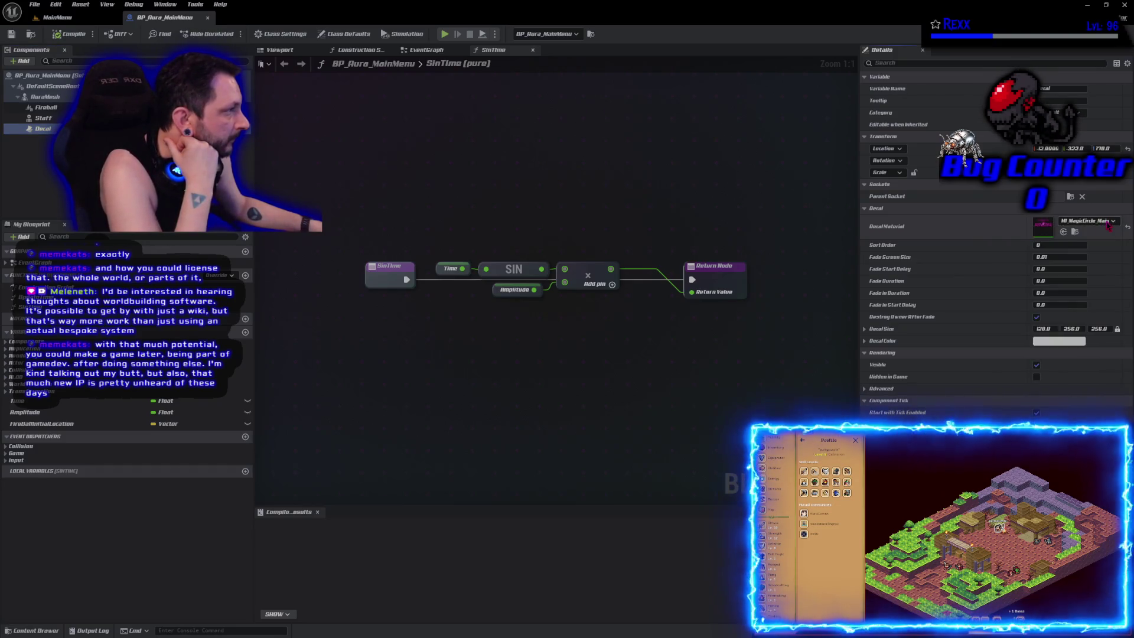
{"action": "left_click", "coordinate": [1076, 232]}
{"action": "double_click", "coordinate": [270, 552]}
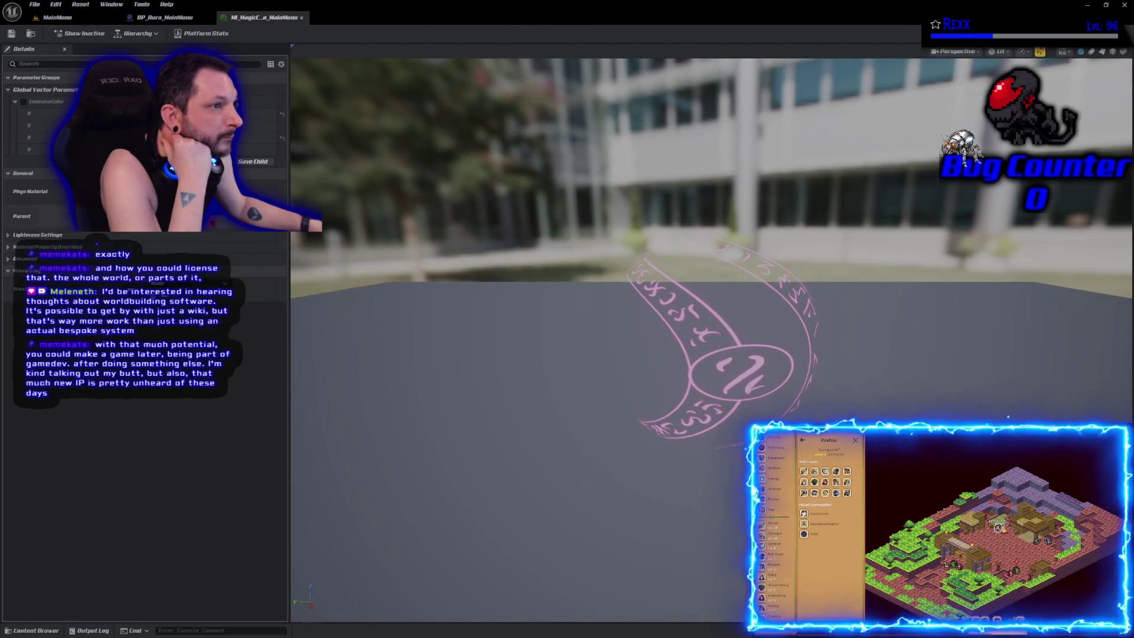
Step: Enable the EmissiveColor override and bring up its colour picker in a smaller window
{"action": "left_click", "coordinate": [24, 101]}
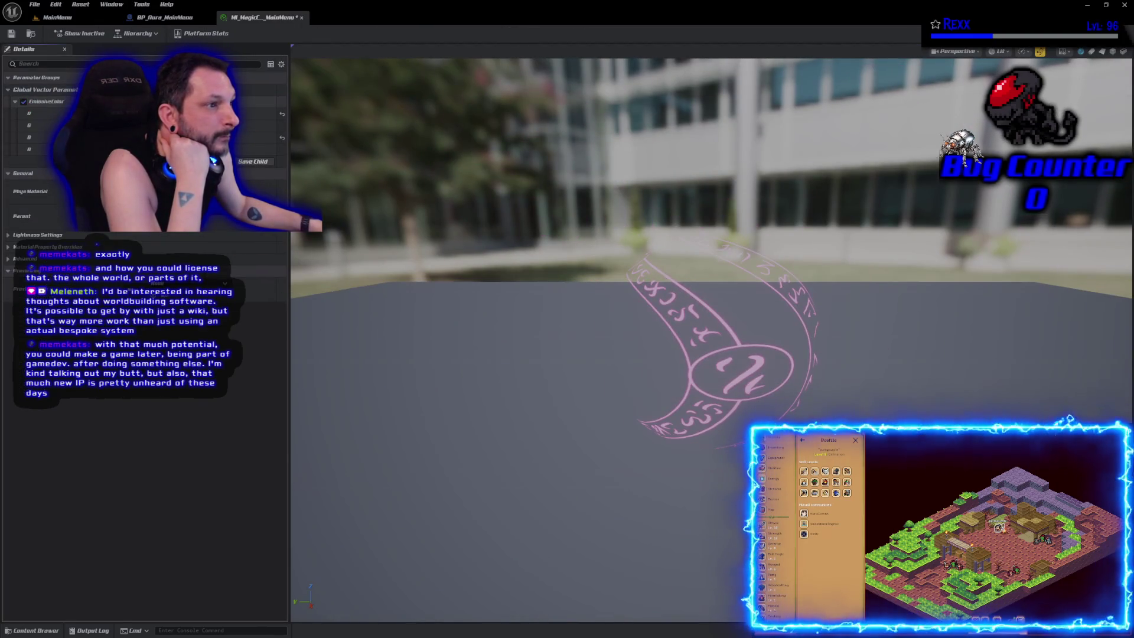
{"action": "left_click", "coordinate": [224, 102]}
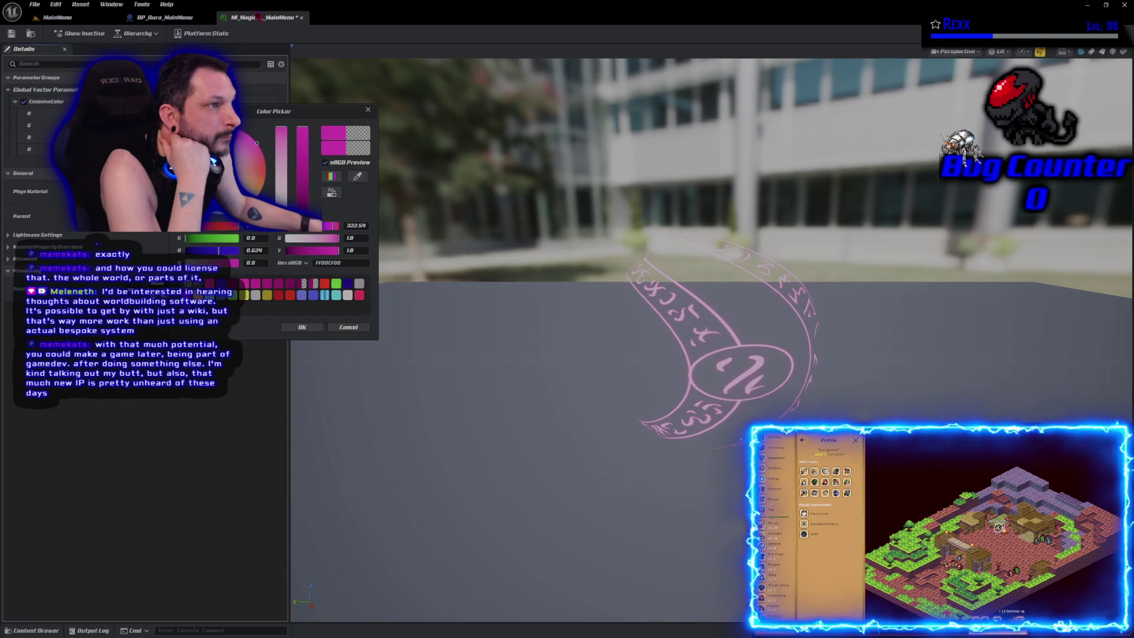
{"action": "double_click", "coordinate": [294, 27]}
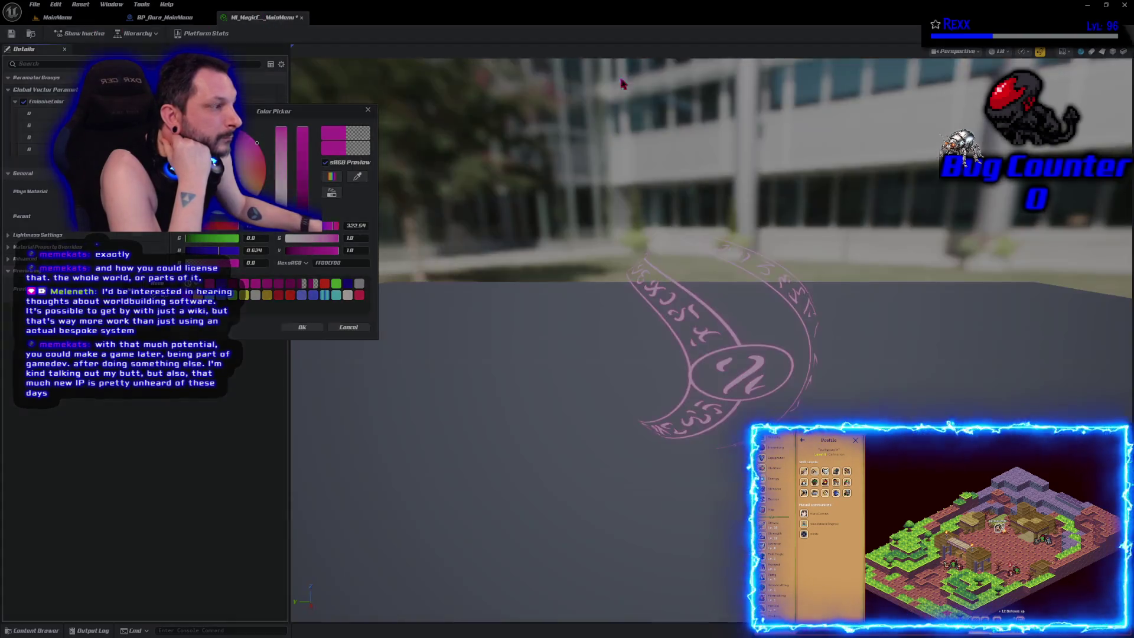
{"action": "left_click_drag", "start_coordinate": [301, 111], "coordinate": [901, 100]}
Step: Test blue, orange, orange-red and purple emissive tints on the magic circle while watching the level
{"action": "left_click", "coordinate": [57, 17]}
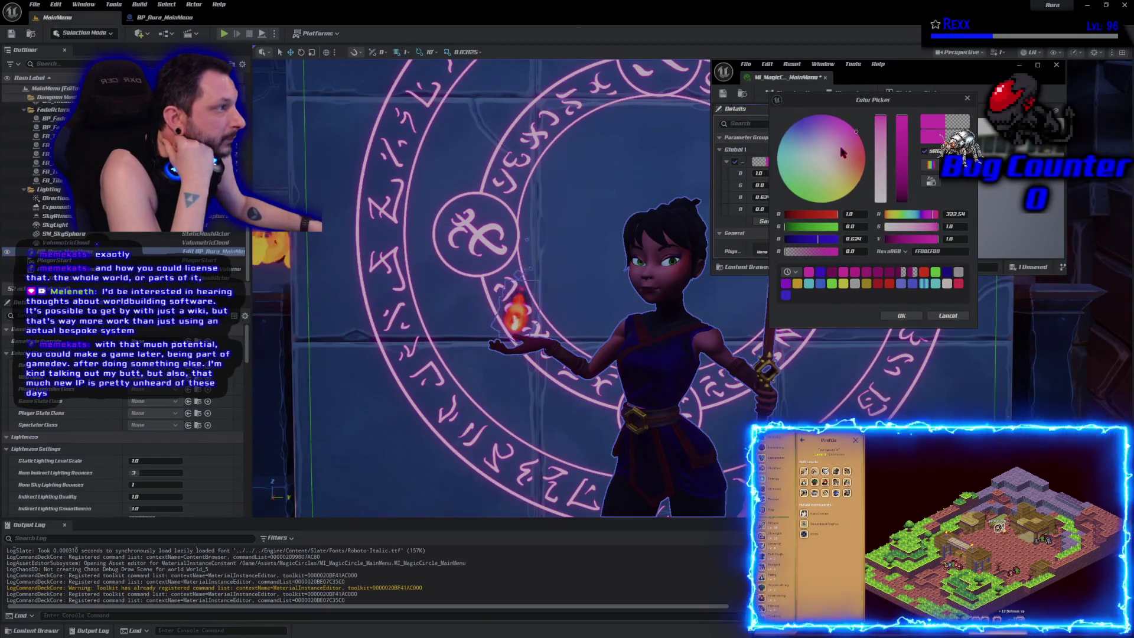
{"action": "left_click_drag", "start_coordinate": [873, 100], "coordinate": [981, 123]}
{"action": "mouse_move", "coordinate": [915, 158]}
{"action": "left_mouse_down"}
{"action": "mouse_move", "coordinate": [908, 148]}
{"action": "mouse_move", "coordinate": [893, 177]}
{"action": "mouse_move", "coordinate": [913, 221]}
{"action": "mouse_move", "coordinate": [888, 190]}
{"action": "left_mouse_up"}
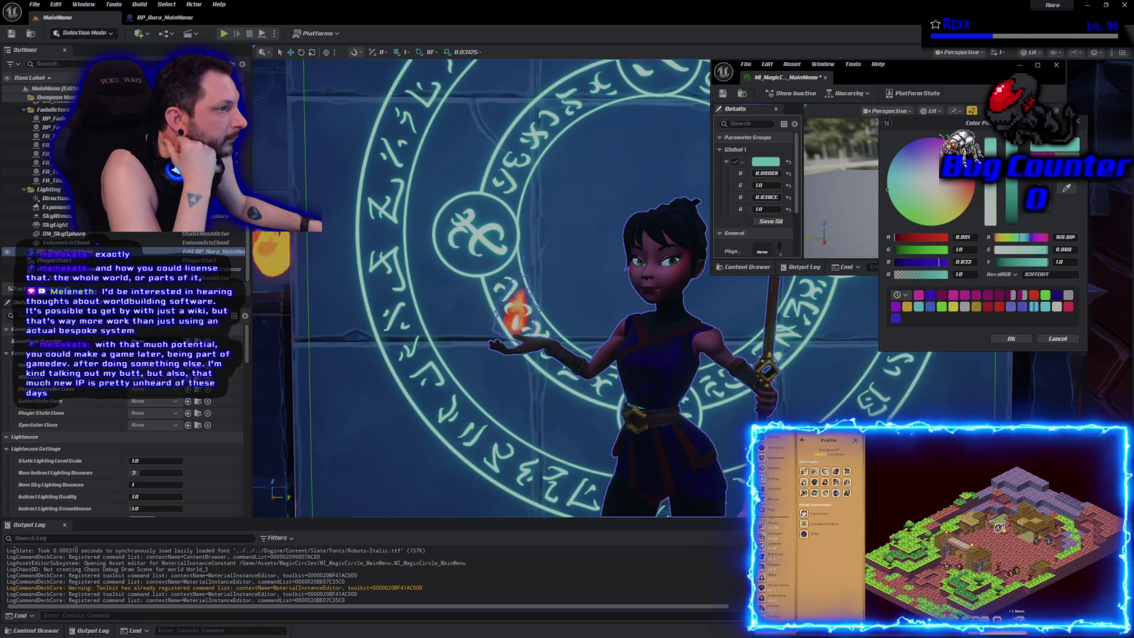
{"action": "mouse_move", "coordinate": [929, 225]}
{"action": "left_mouse_down"}
{"action": "mouse_move", "coordinate": [893, 195]}
{"action": "mouse_move", "coordinate": [922, 141]}
{"action": "mouse_move", "coordinate": [963, 155]}
{"action": "mouse_move", "coordinate": [975, 201]}
{"action": "left_mouse_up"}
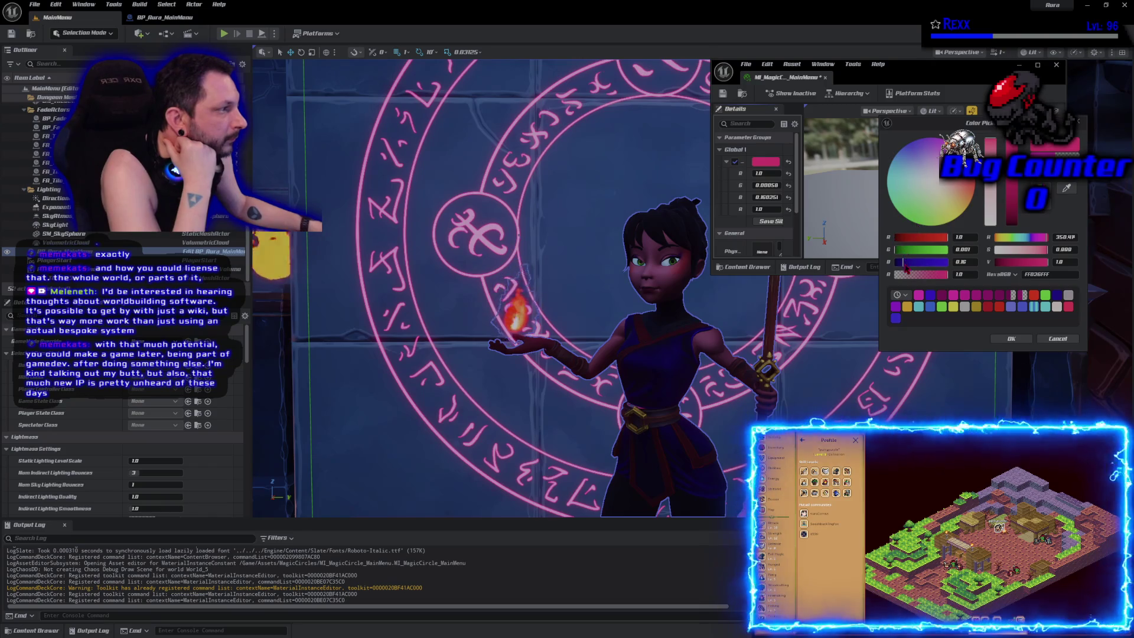
{"action": "left_click_drag", "start_coordinate": [907, 264], "coordinate": [895, 264]}
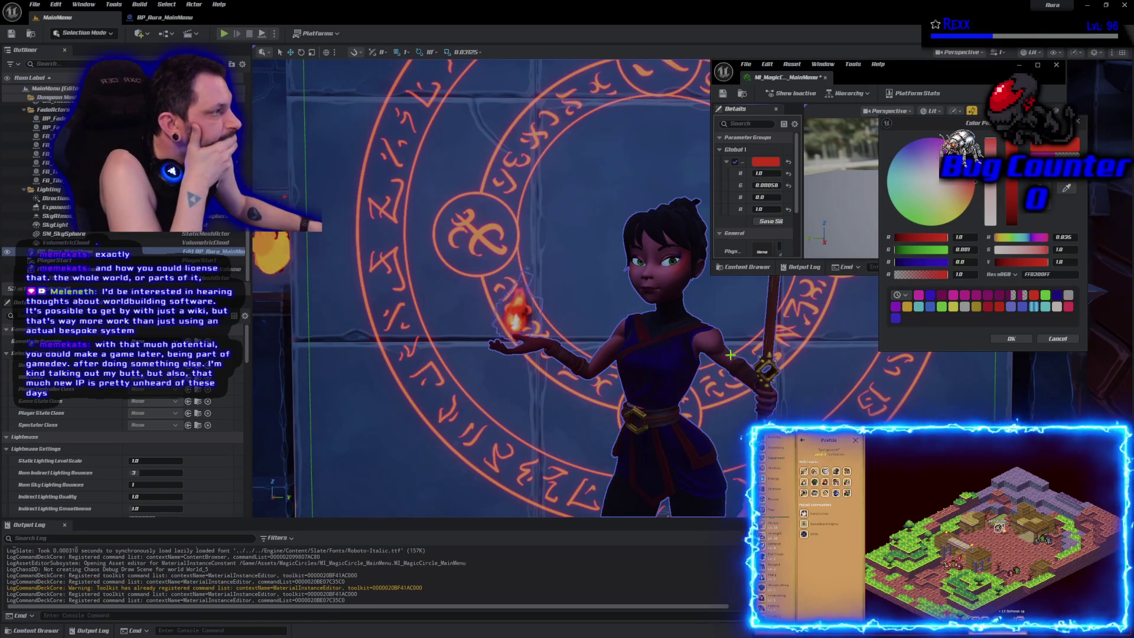
{"action": "mouse_move", "coordinate": [919, 237]}
{"action": "left_mouse_down"}
{"action": "mouse_move", "coordinate": [896, 238]}
{"action": "mouse_move", "coordinate": [945, 262]}
{"action": "mouse_move", "coordinate": [978, 263]}
{"action": "left_mouse_up"}
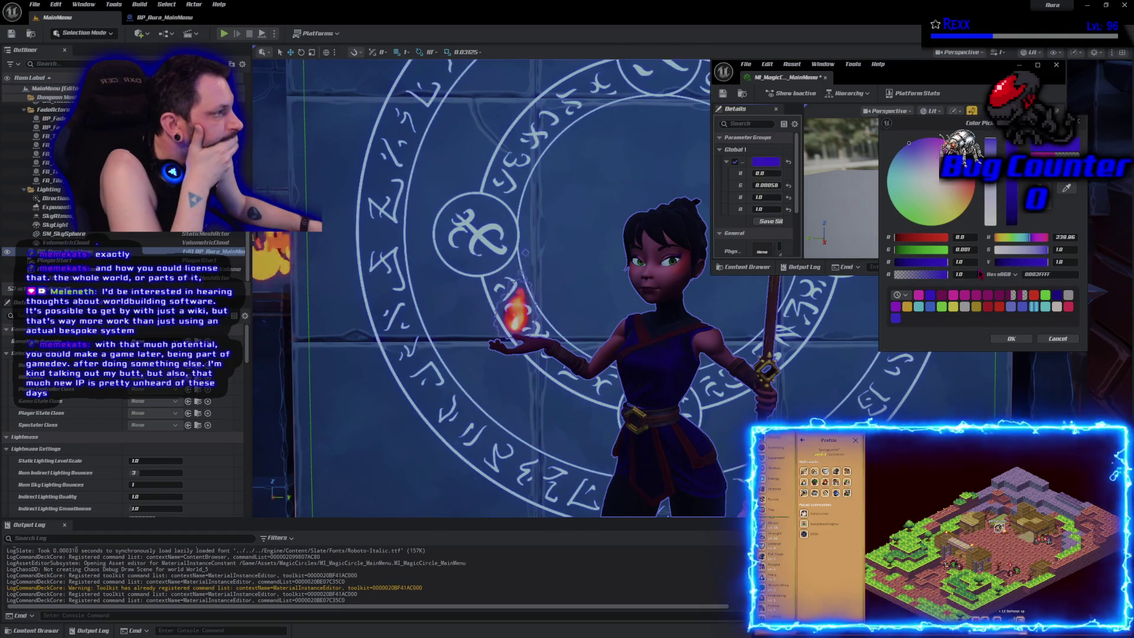
{"action": "left_click_drag", "start_coordinate": [904, 237], "coordinate": [865, 235]}
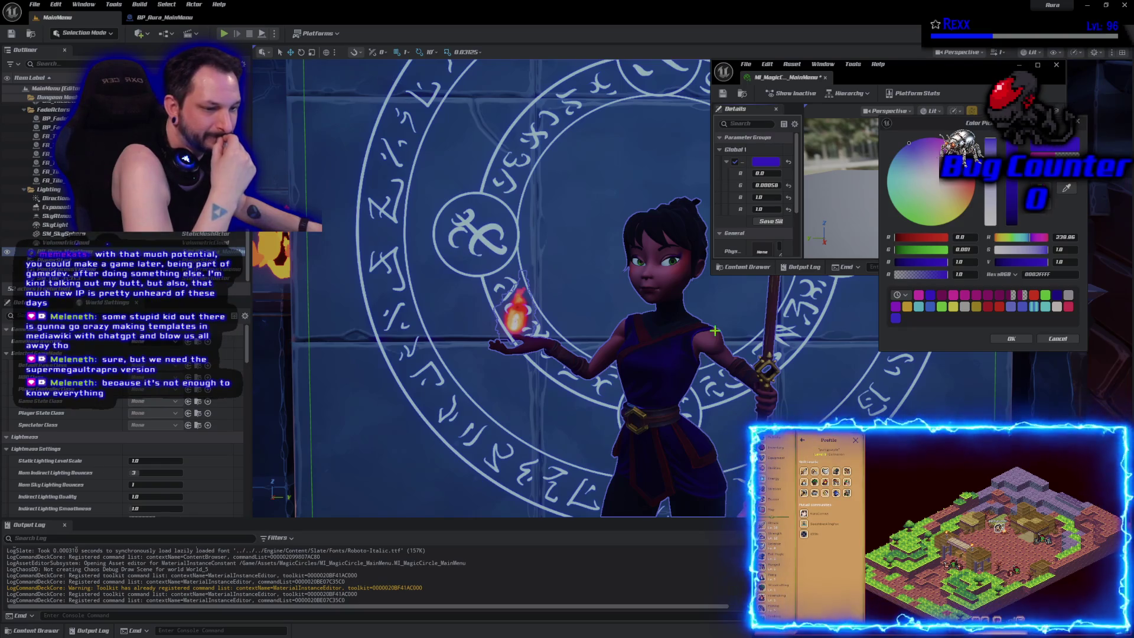
Step: Try dark blue, purple, magenta, red and olive swatches as the emissive colour
{"action": "left_click", "coordinate": [896, 319]}
{"action": "left_click", "coordinate": [896, 306]}
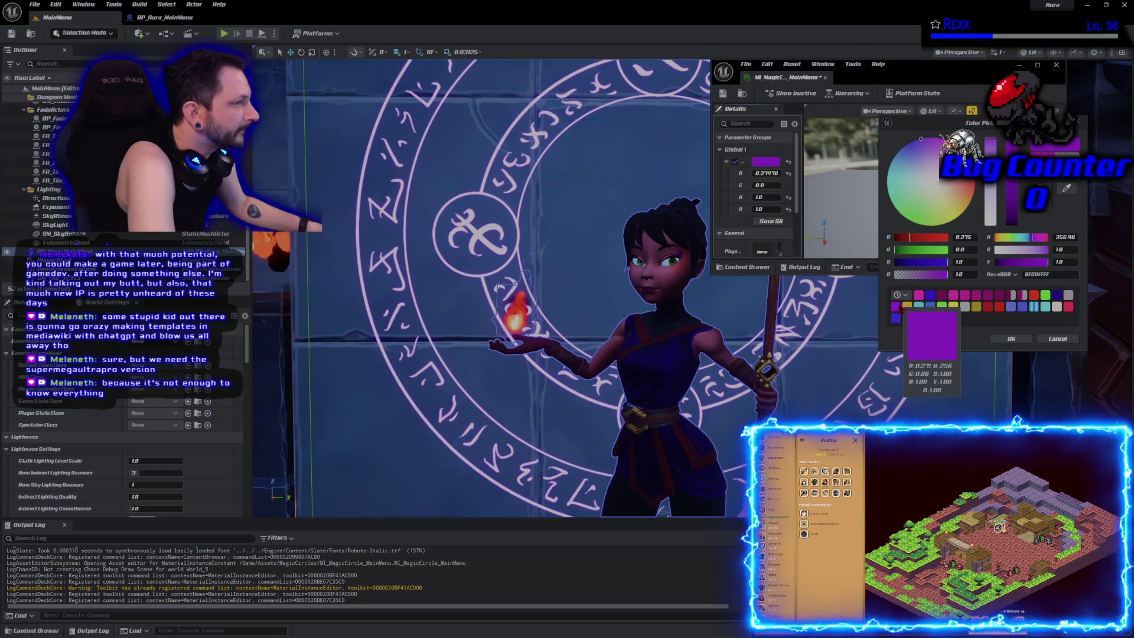
{"action": "left_click", "coordinate": [943, 305]}
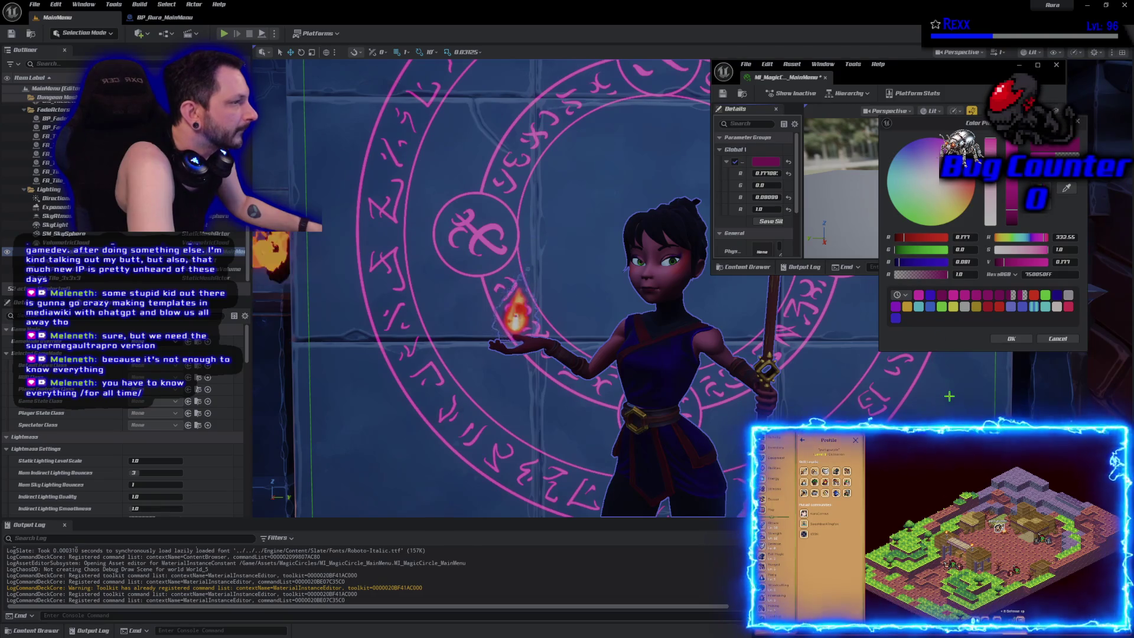
{"action": "left_click", "coordinate": [999, 306]}
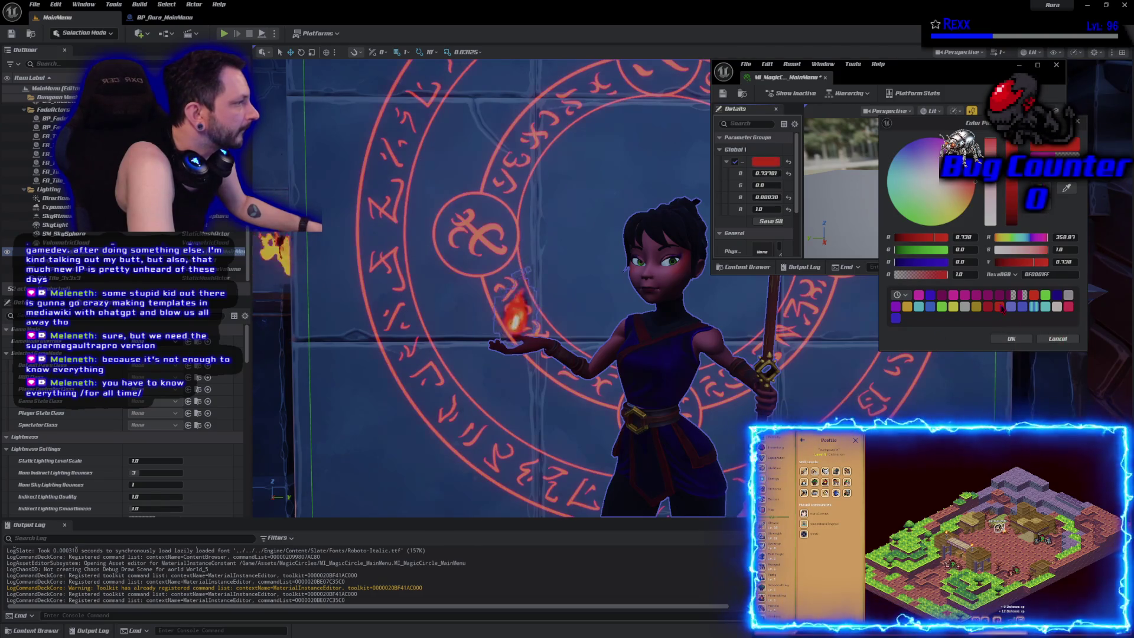
{"action": "left_click", "coordinate": [989, 308]}
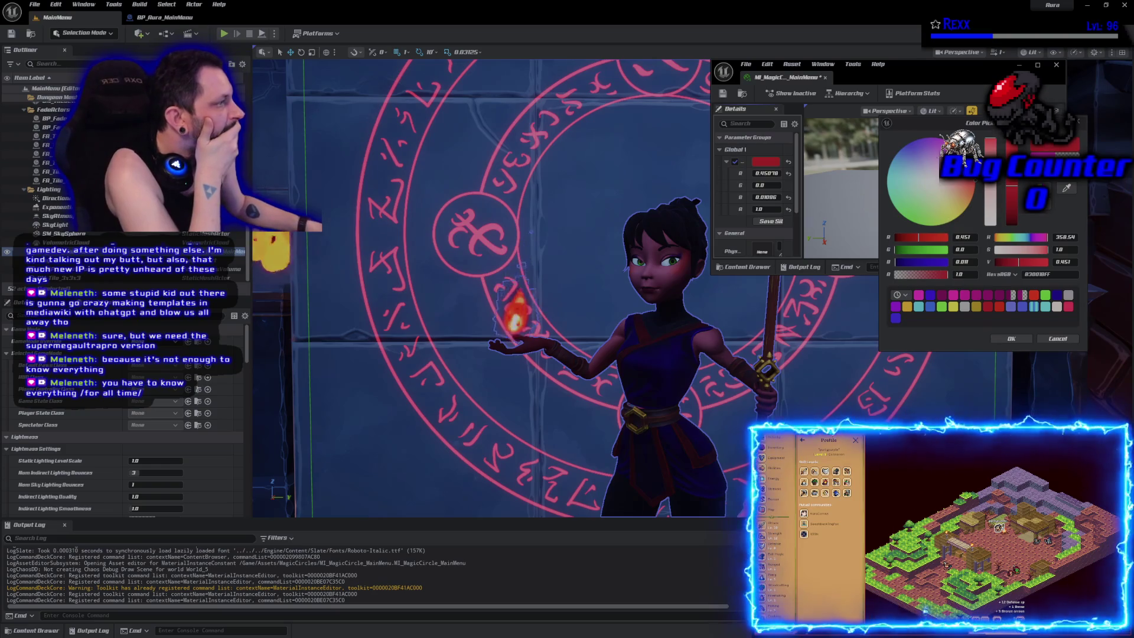
{"action": "left_click", "coordinate": [952, 220]}
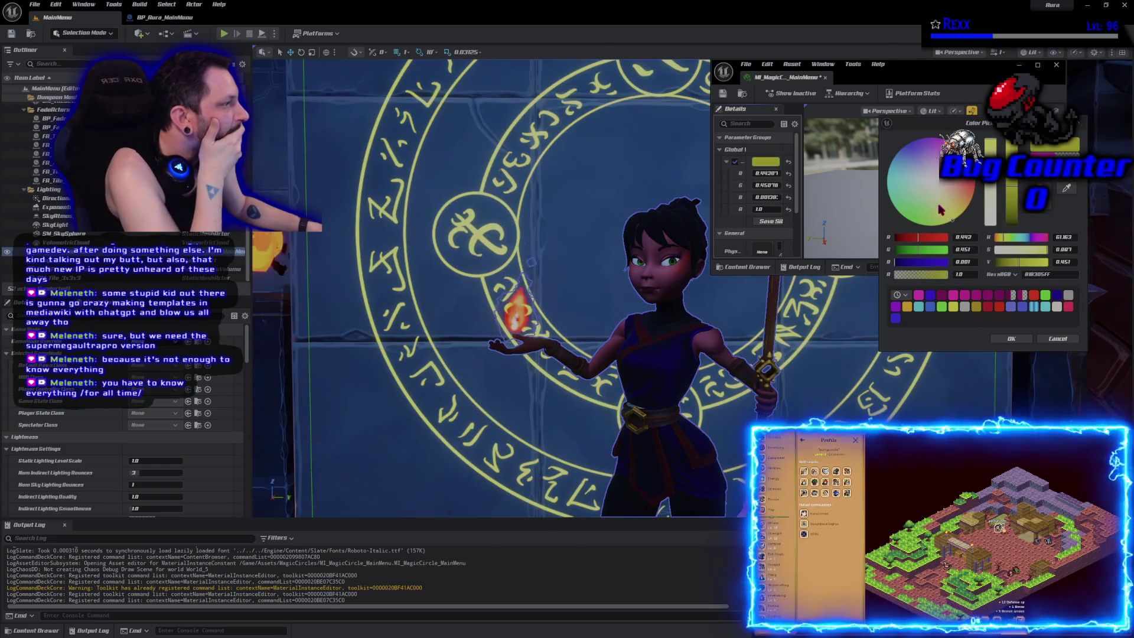
Step: Set EmissiveColor to green (R 0, G 1, B 0.02673) and save the material instance
{"action": "left_click", "coordinate": [908, 218]}
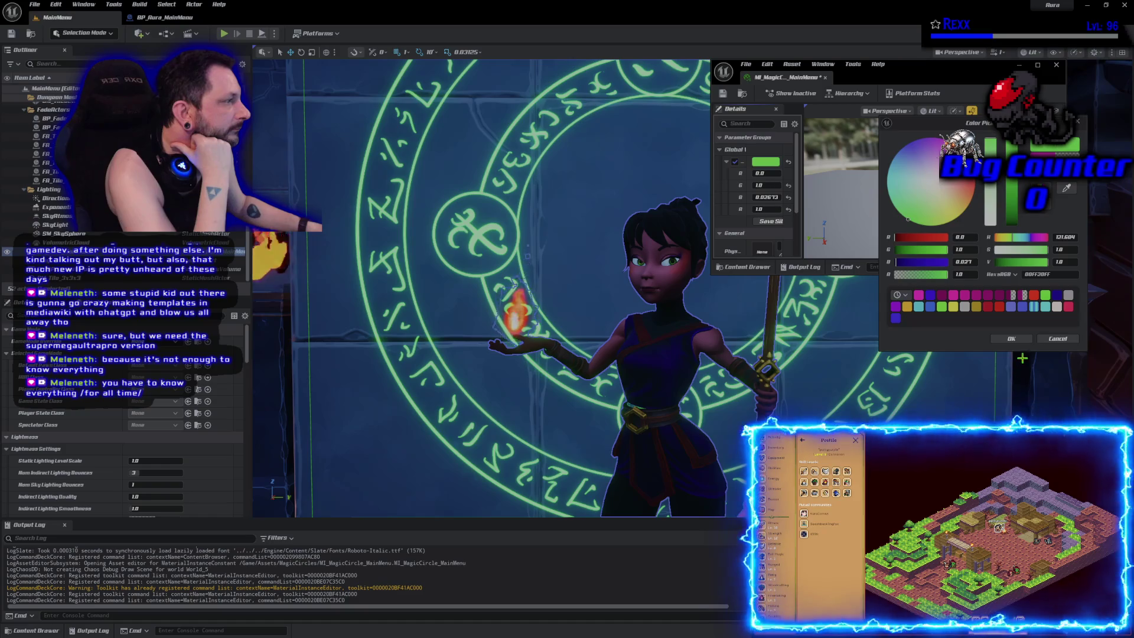
{"action": "left_click", "coordinate": [1015, 338]}
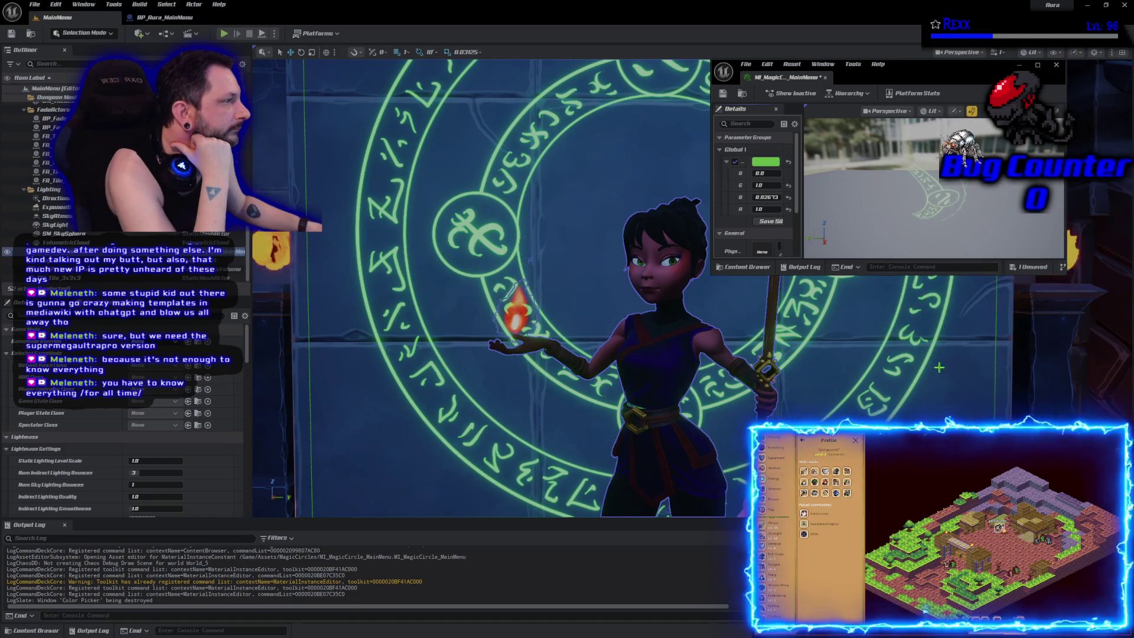
{"action": "left_click", "coordinate": [724, 94]}
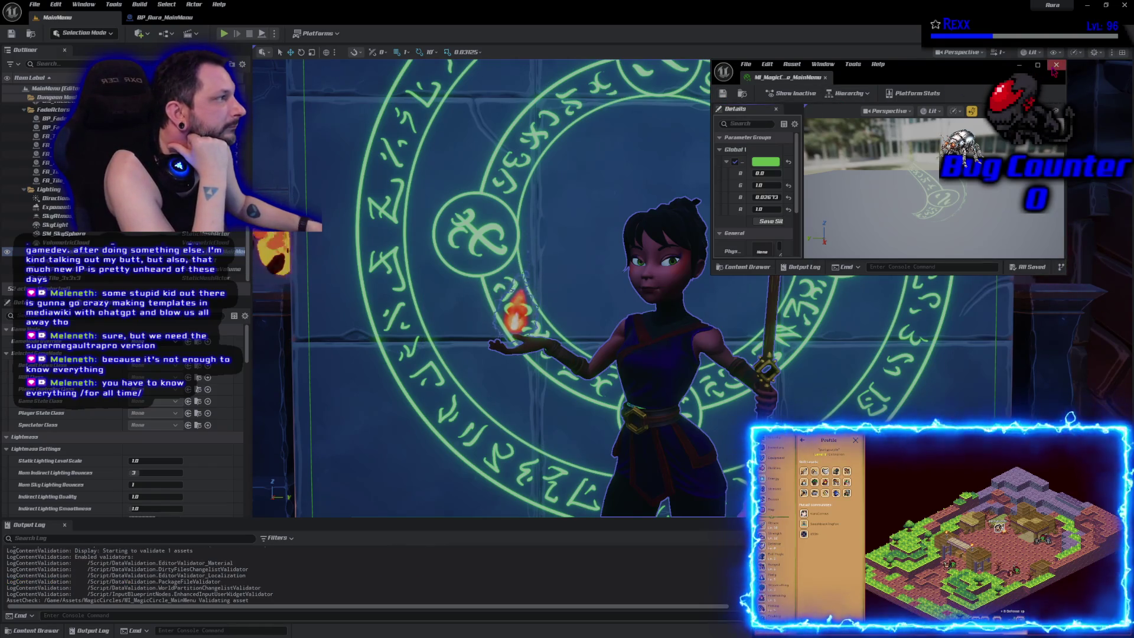
Step: Close MI_MagicCircle_MainMenu and play-test the level twice to see the green circle
{"action": "left_click", "coordinate": [1056, 65]}
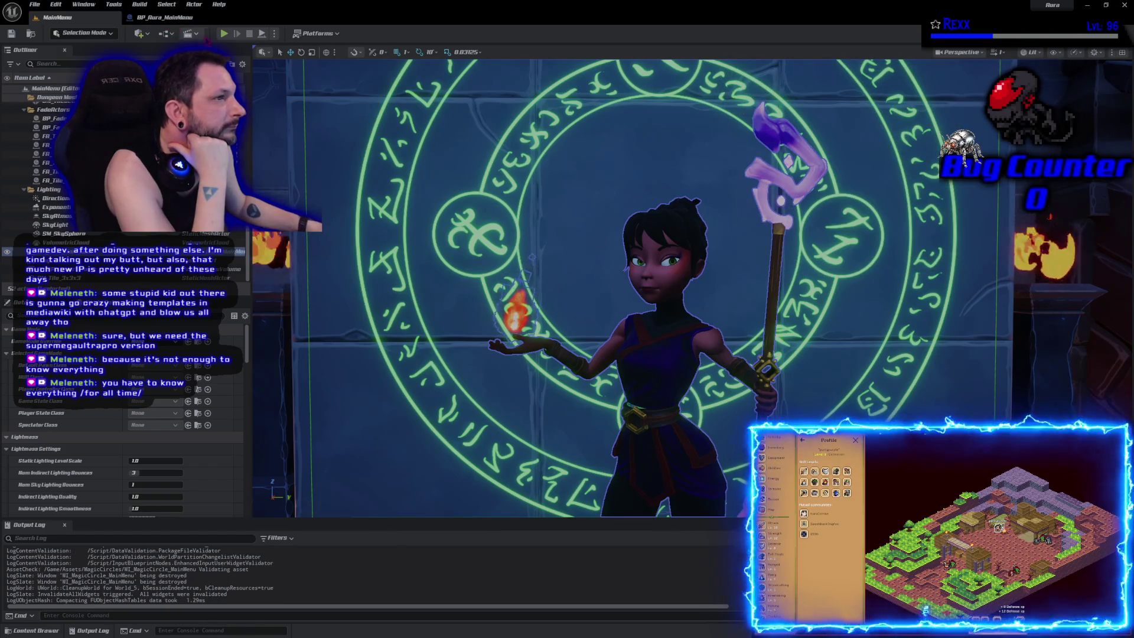
{"action": "left_click", "coordinate": [225, 33]}
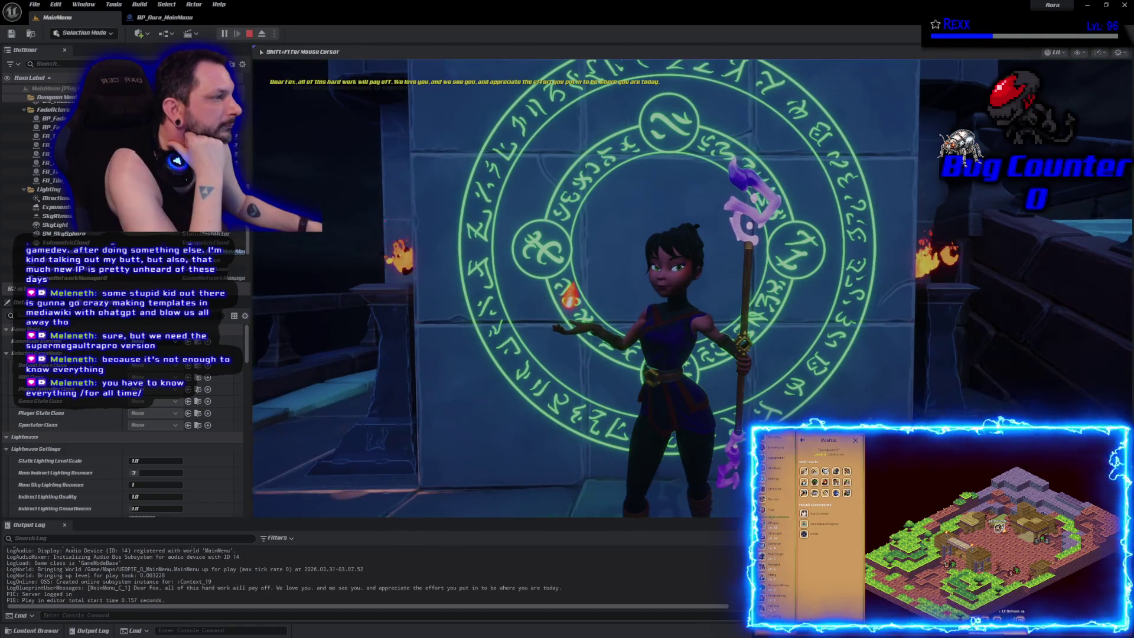
{"action": "key", "text": "Escape"}
{"action": "left_click", "coordinate": [225, 33]}
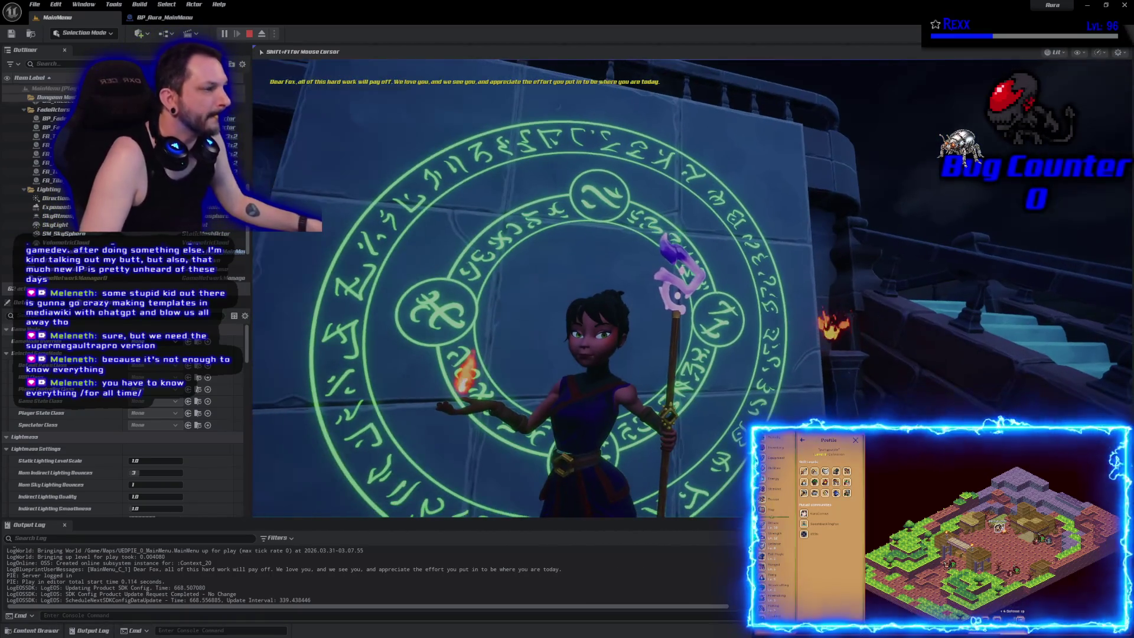
{"action": "key", "text": "Escape"}
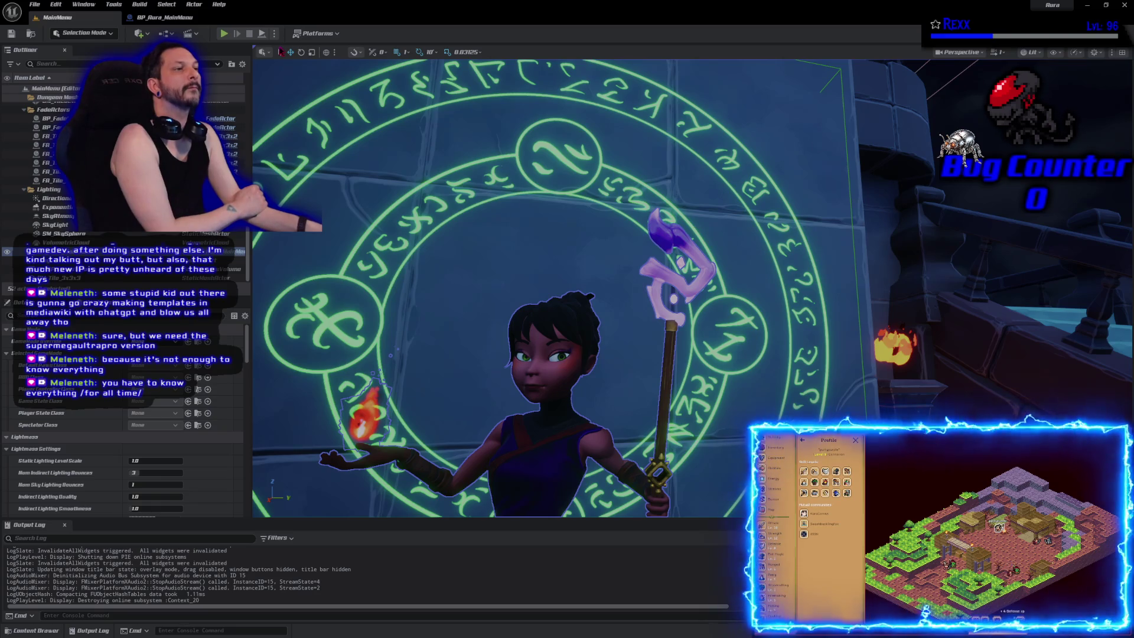
Step: Rename the Decal component to MagicCircleDecal and save the blueprint
{"action": "left_click", "coordinate": [162, 21]}
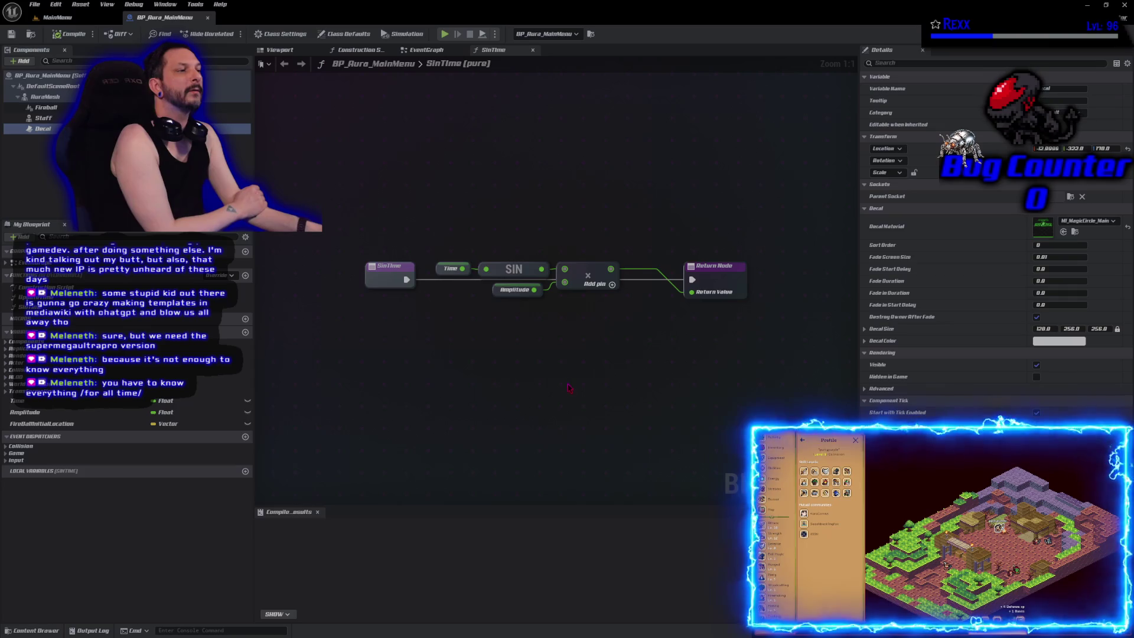
{"action": "left_click", "coordinate": [413, 64]}
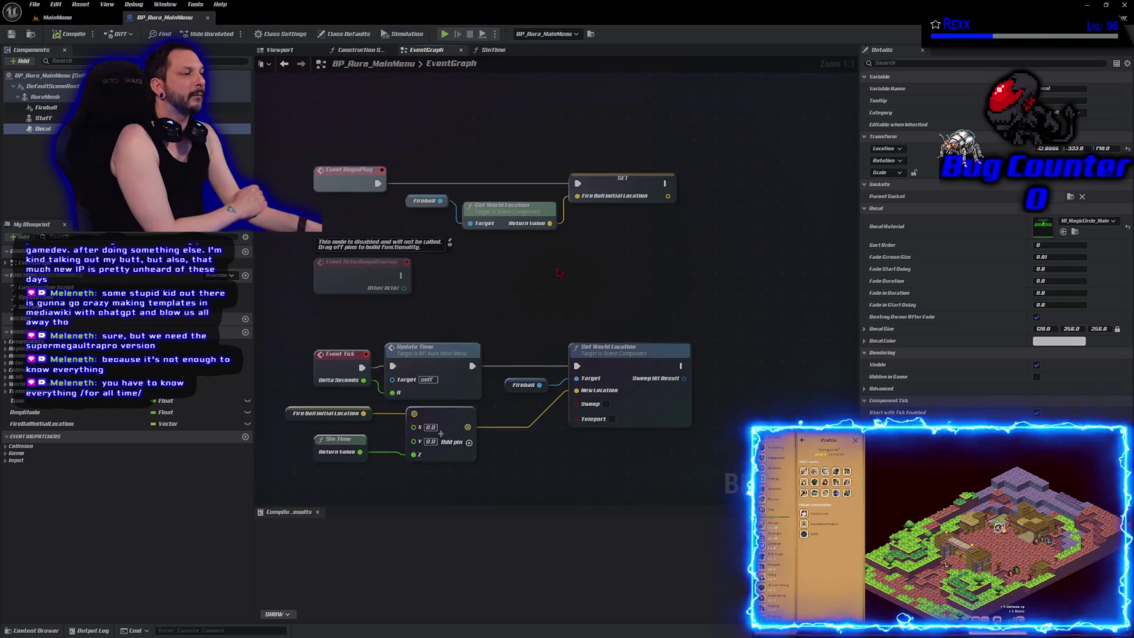
{"action": "scroll", "coordinate": [589, 255], "scroll_direction": "down", "scroll_amount": 2}
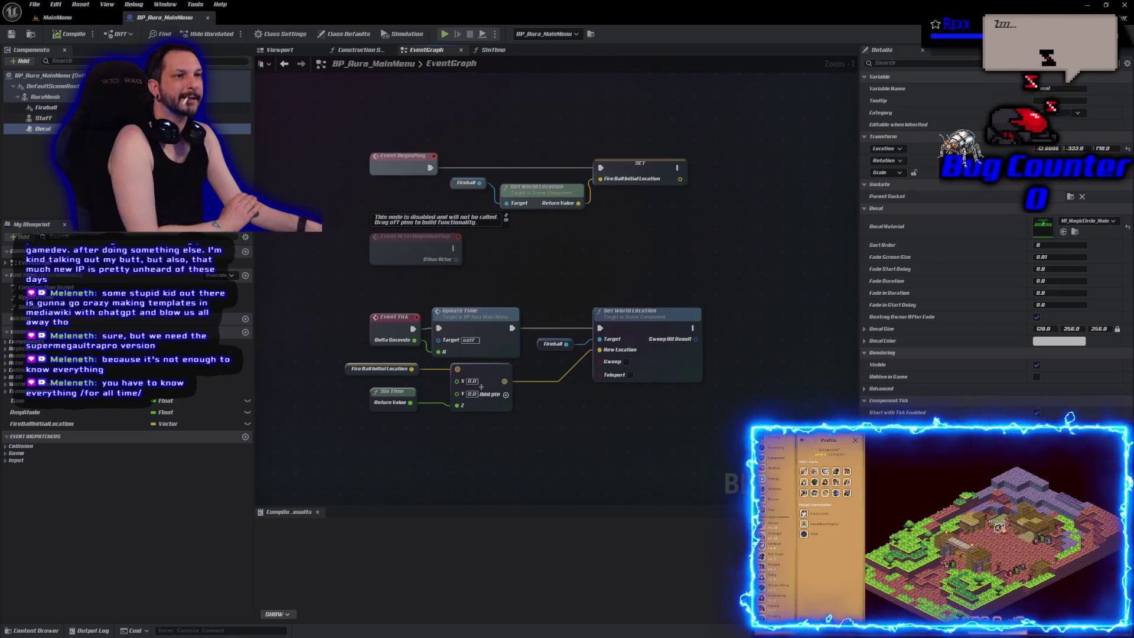
{"action": "key", "text": "F2"}
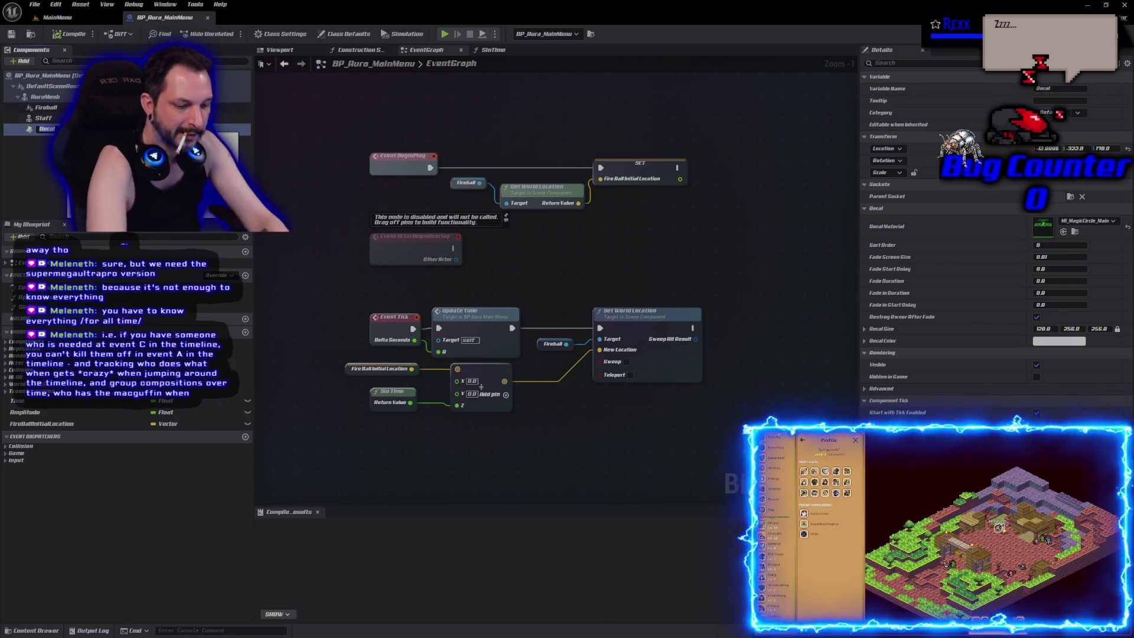
{"action": "type", "text": "MagicD"}
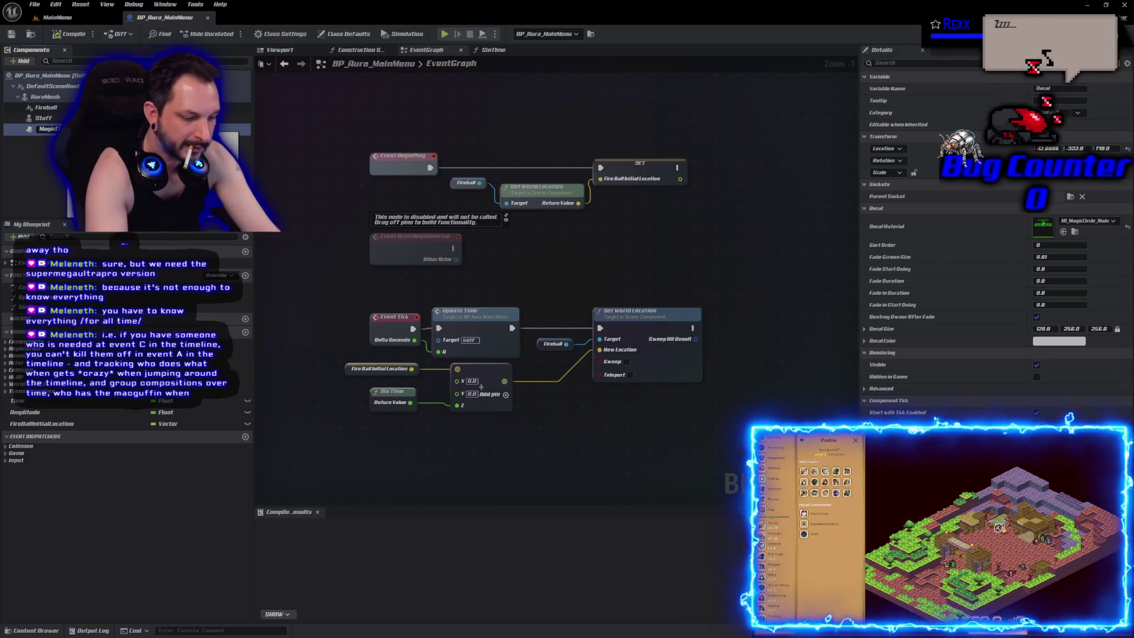
{"action": "key", "text": "Return"}
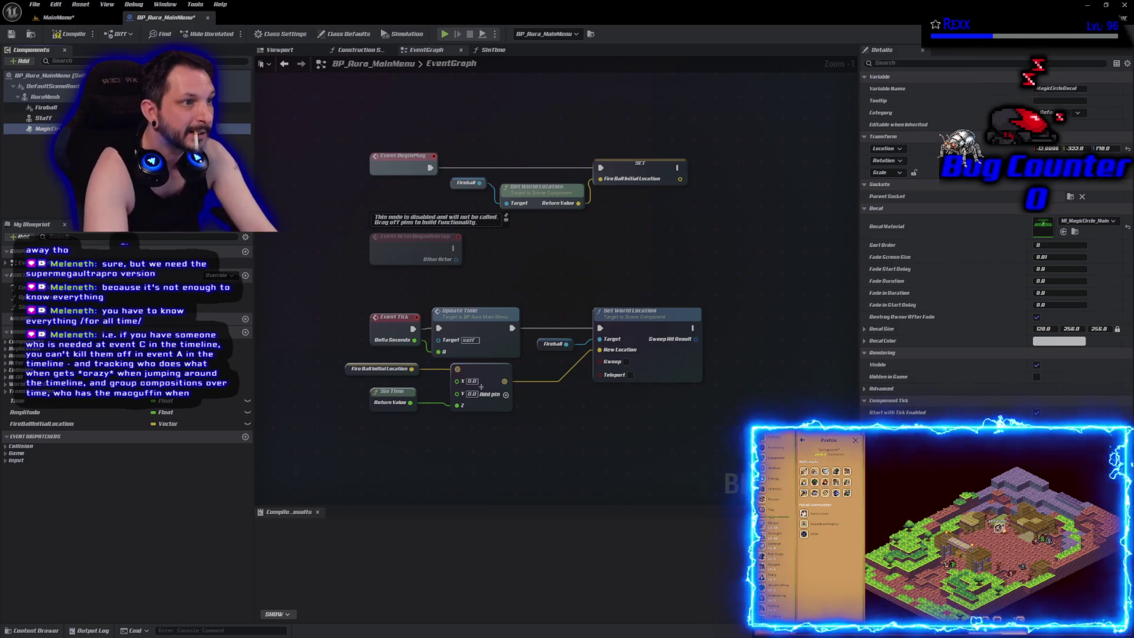
{"action": "key", "text": "ctrl+s"}
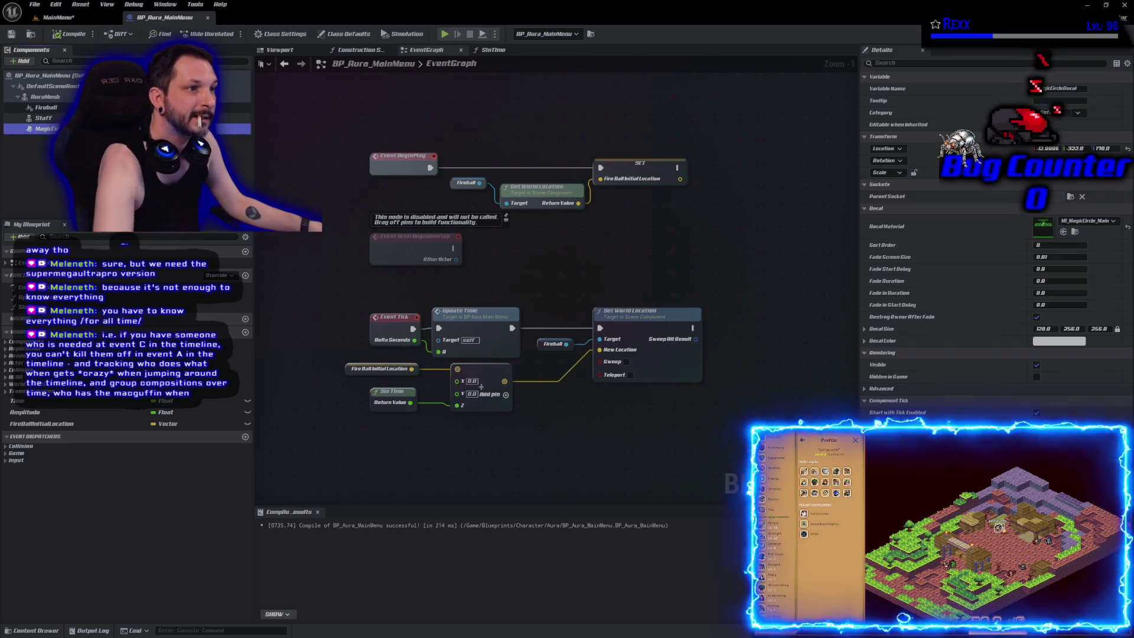
Step: Add an Add Local Rotation node on MagicCircleDecal, chained after Set World Location
{"action": "mouse_move", "coordinate": [48, 128]}
{"action": "left_mouse_down"}
{"action": "mouse_move", "coordinate": [532, 142]}
{"action": "mouse_move", "coordinate": [712, 192]}
{"action": "mouse_move", "coordinate": [730, 360]}
{"action": "mouse_move", "coordinate": [623, 382]}
{"action": "left_mouse_up"}
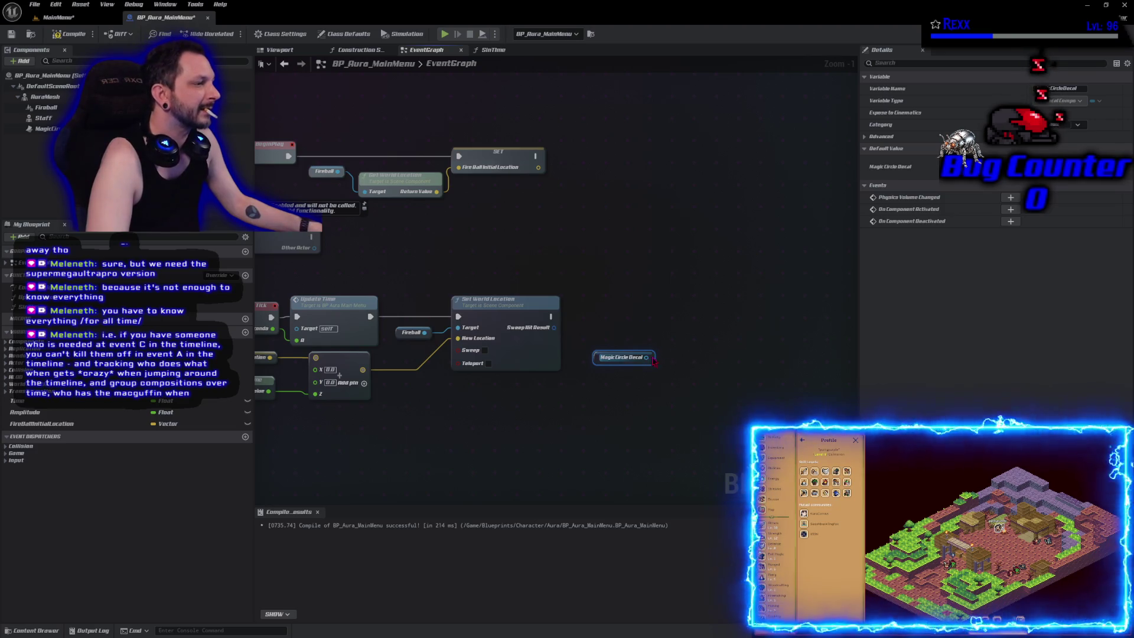
{"action": "left_click_drag", "start_coordinate": [648, 358], "coordinate": [674, 358]}
{"action": "type", "text": "add local ro"}
{"action": "key", "text": "Return"}
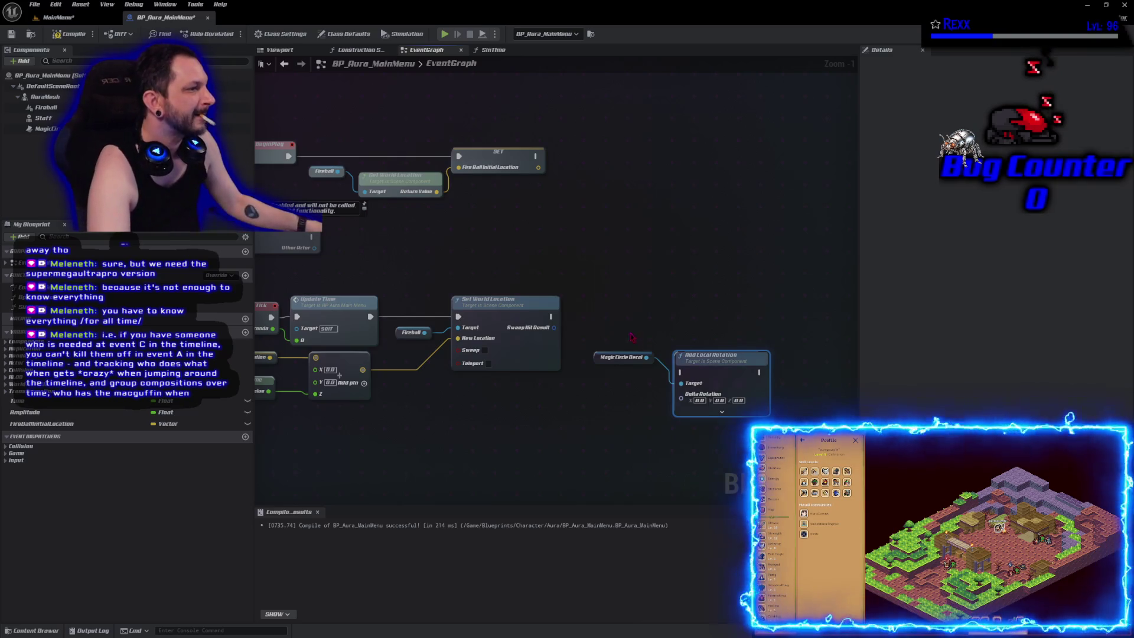
{"action": "mouse_move", "coordinate": [551, 318]}
{"action": "left_mouse_down"}
{"action": "mouse_move", "coordinate": [679, 375]}
{"action": "mouse_move", "coordinate": [556, 308]}
{"action": "mouse_move", "coordinate": [632, 331]}
{"action": "mouse_move", "coordinate": [680, 384]}
{"action": "mouse_move", "coordinate": [692, 313]}
{"action": "left_mouse_up"}
{"action": "left_click_drag", "start_coordinate": [617, 359], "coordinate": [585, 329]}
{"action": "left_click_drag", "start_coordinate": [683, 309], "coordinate": [673, 315]}
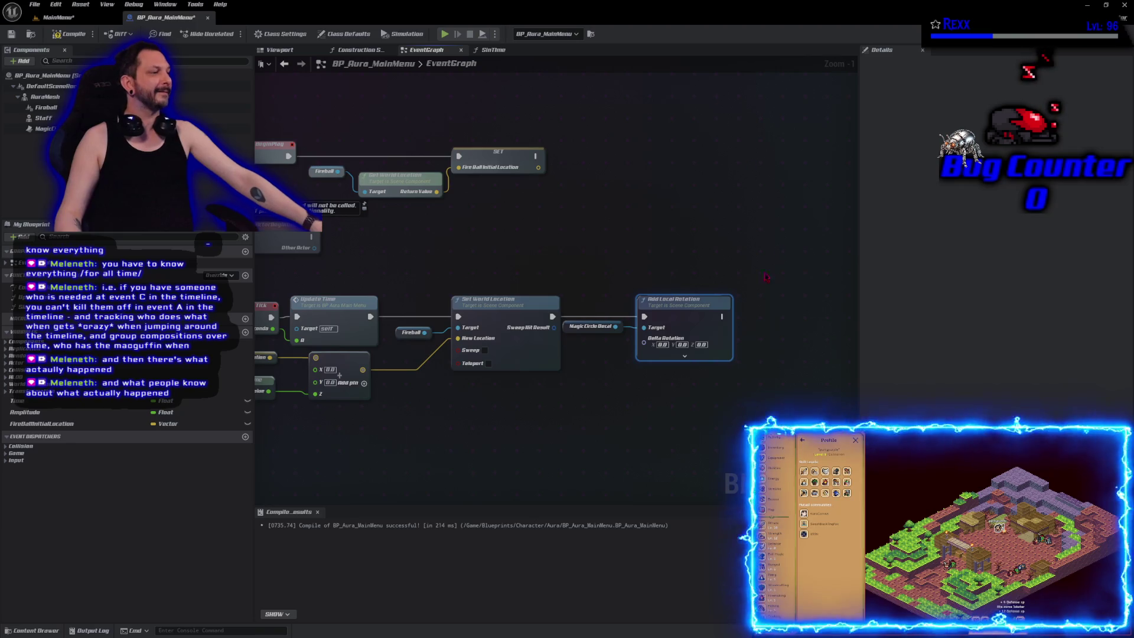
Step: Split Add Local Rotation's Delta Rotation pin into roll, pitch and yaw
{"action": "right_click", "coordinate": [644, 343]}
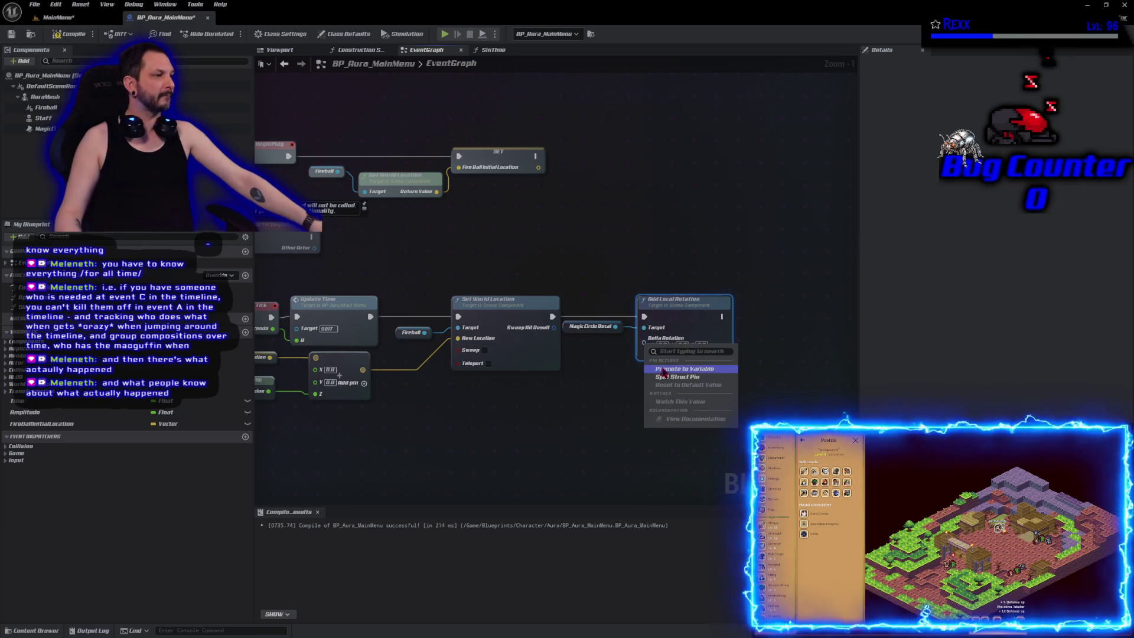
{"action": "left_click", "coordinate": [672, 377]}
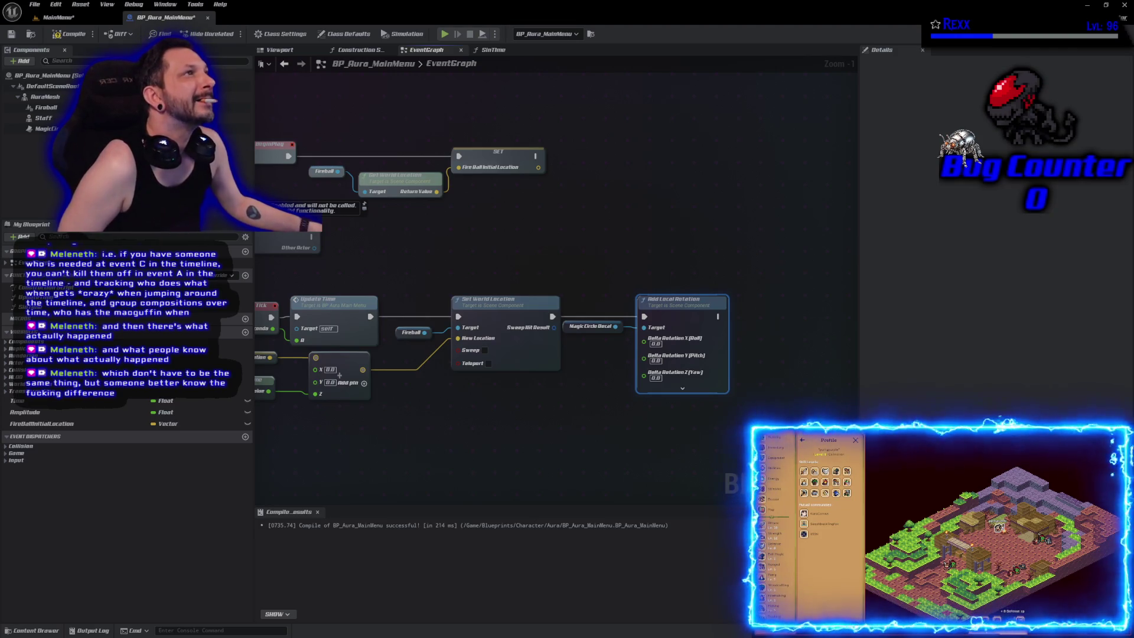
{"action": "mouse_move", "coordinate": [459, 467]}
{"action": "left_mouse_down"}
{"action": "mouse_move", "coordinate": [411, 395]}
{"action": "mouse_move", "coordinate": [627, 416]}
{"action": "mouse_move", "coordinate": [546, 411]}
{"action": "left_mouse_up"}
{"action": "left_click", "coordinate": [403, 250]}
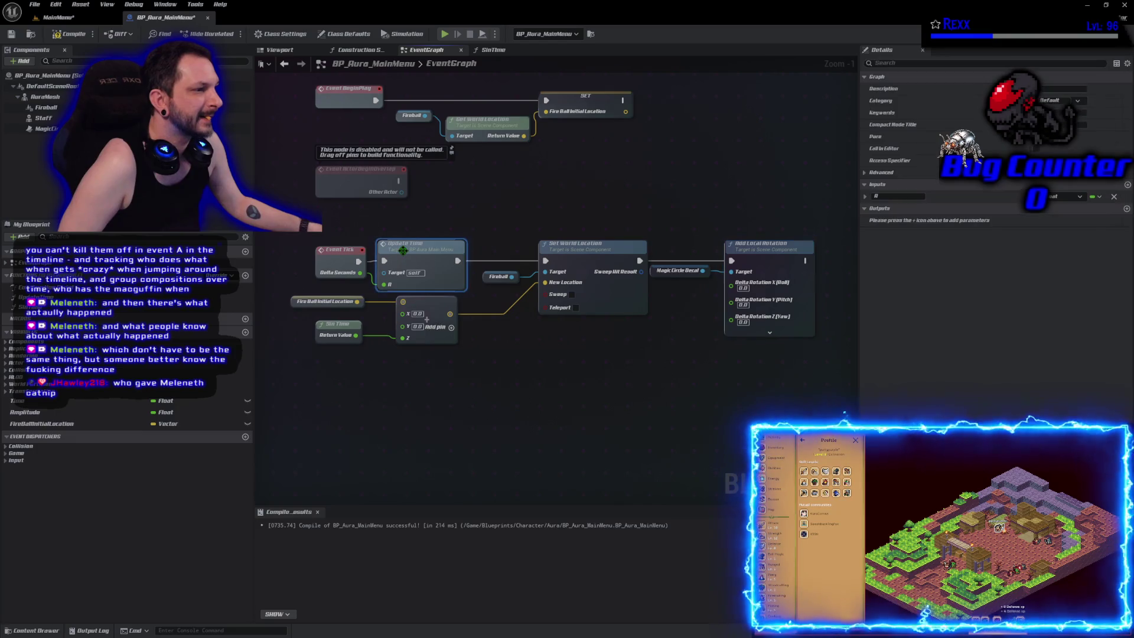
Step: Rename Update Time's input R to DeltaSeconds and check the function's graph
{"action": "left_click", "coordinate": [897, 196]}
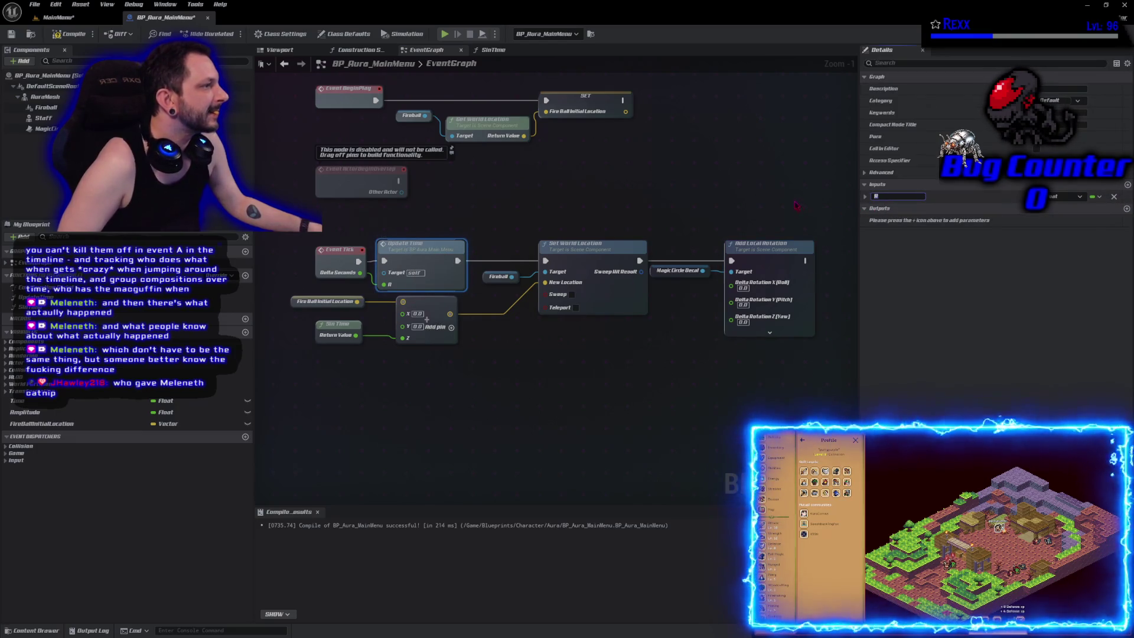
{"action": "type", "text": "DeltaSeconds"}
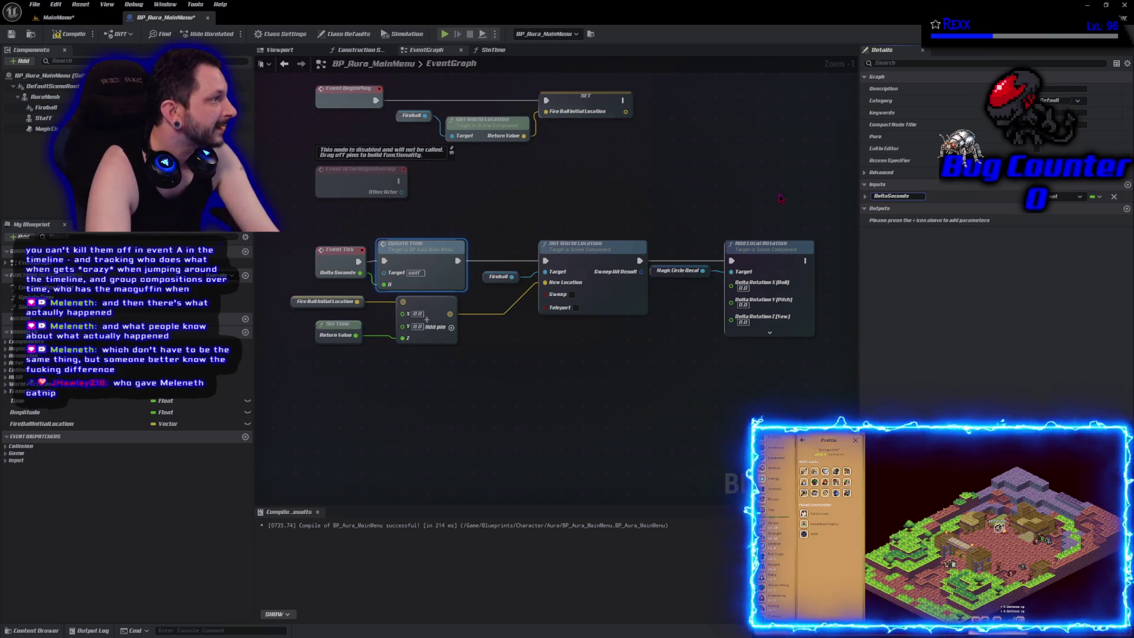
{"action": "key", "text": "Return"}
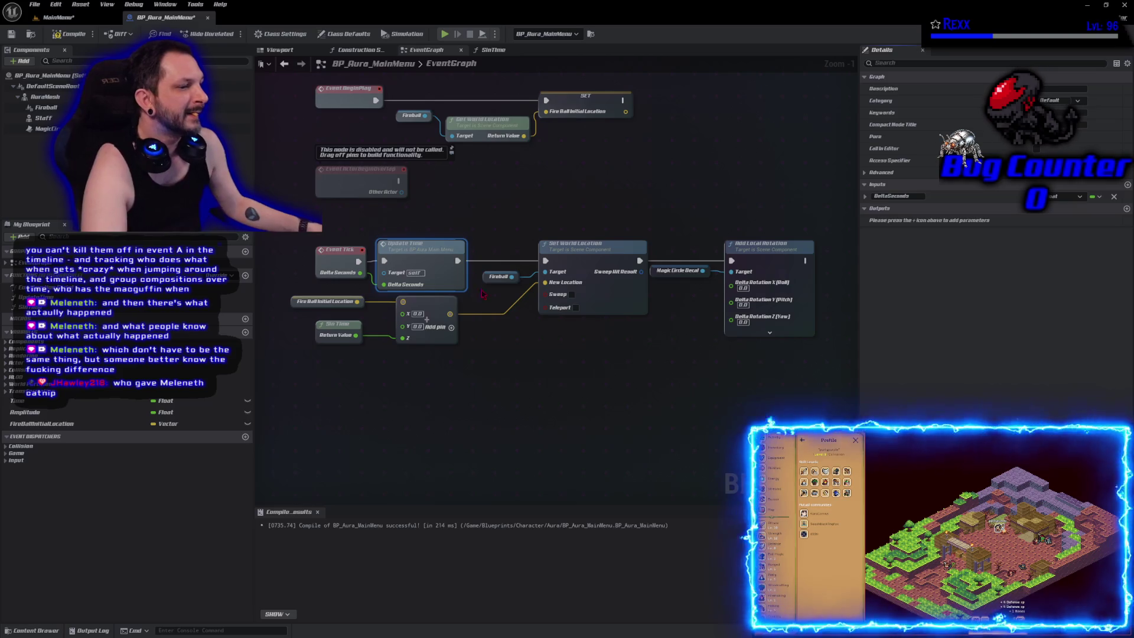
{"action": "double_click", "coordinate": [412, 250]}
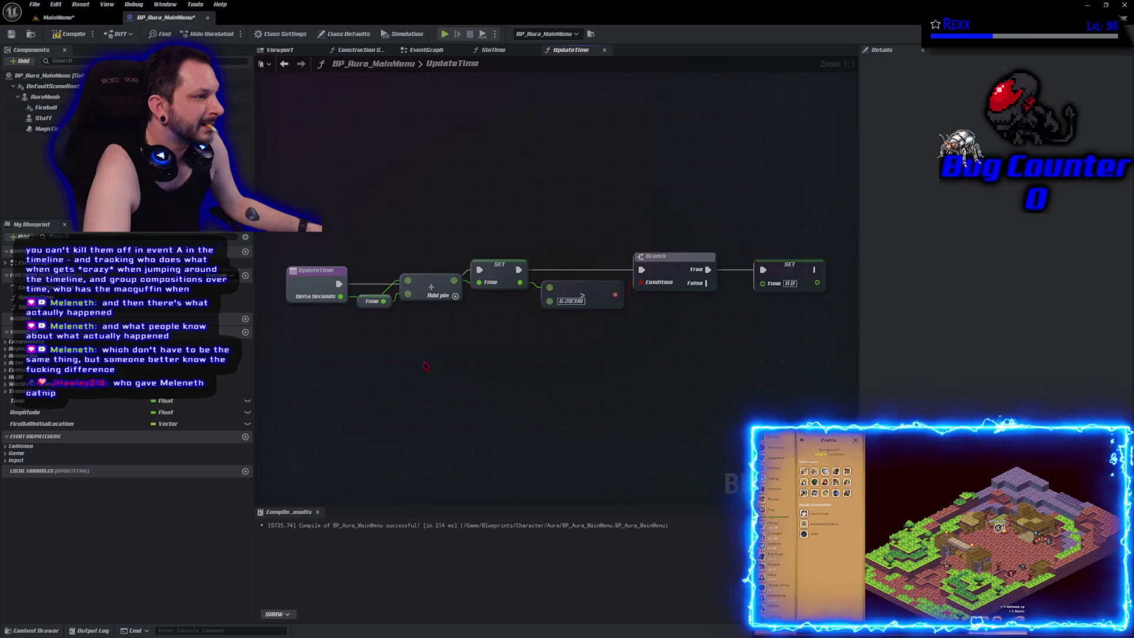
{"action": "left_click", "coordinate": [369, 302]}
{"action": "key", "text": "alt+Left"}
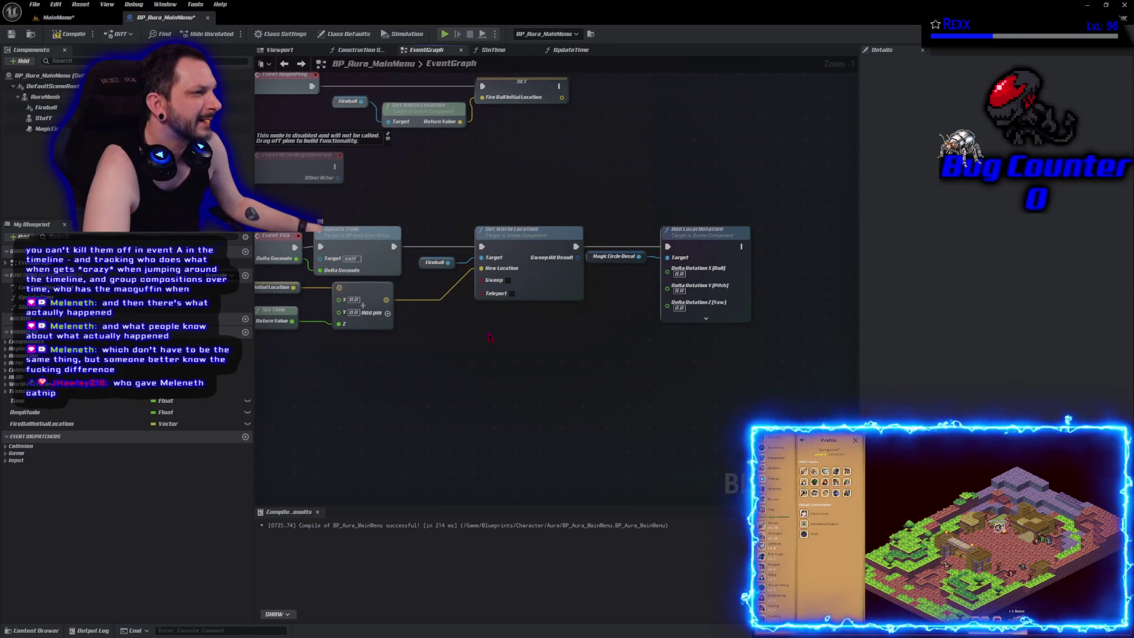
Step: Shift the tick nodes right and promote Event Tick's Delta Seconds to a Delta Seconds variable
{"action": "mouse_move", "coordinate": [444, 216]}
{"action": "left_mouse_down"}
{"action": "mouse_move", "coordinate": [727, 307]}
{"action": "mouse_move", "coordinate": [768, 346]}
{"action": "left_mouse_up"}
{"action": "mouse_move", "coordinate": [358, 413]}
{"action": "left_mouse_down"}
{"action": "mouse_move", "coordinate": [301, 359]}
{"action": "mouse_move", "coordinate": [283, 282]}
{"action": "left_mouse_up"}
{"action": "left_click_drag", "start_coordinate": [342, 319], "coordinate": [460, 319]}
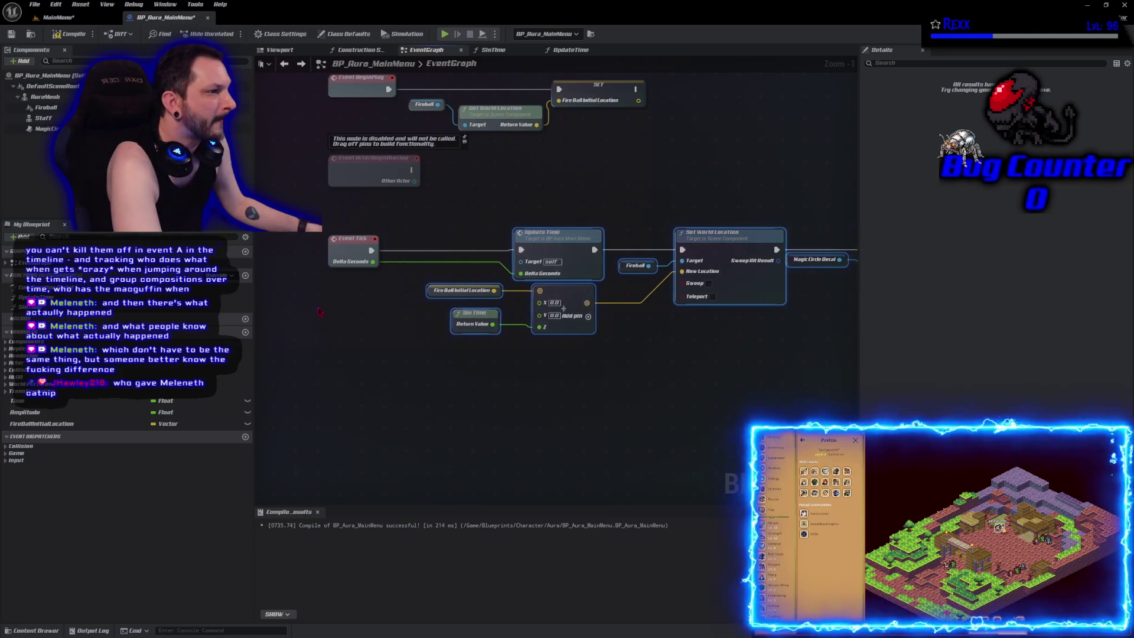
{"action": "left_click_drag", "start_coordinate": [373, 261], "coordinate": [404, 269]}
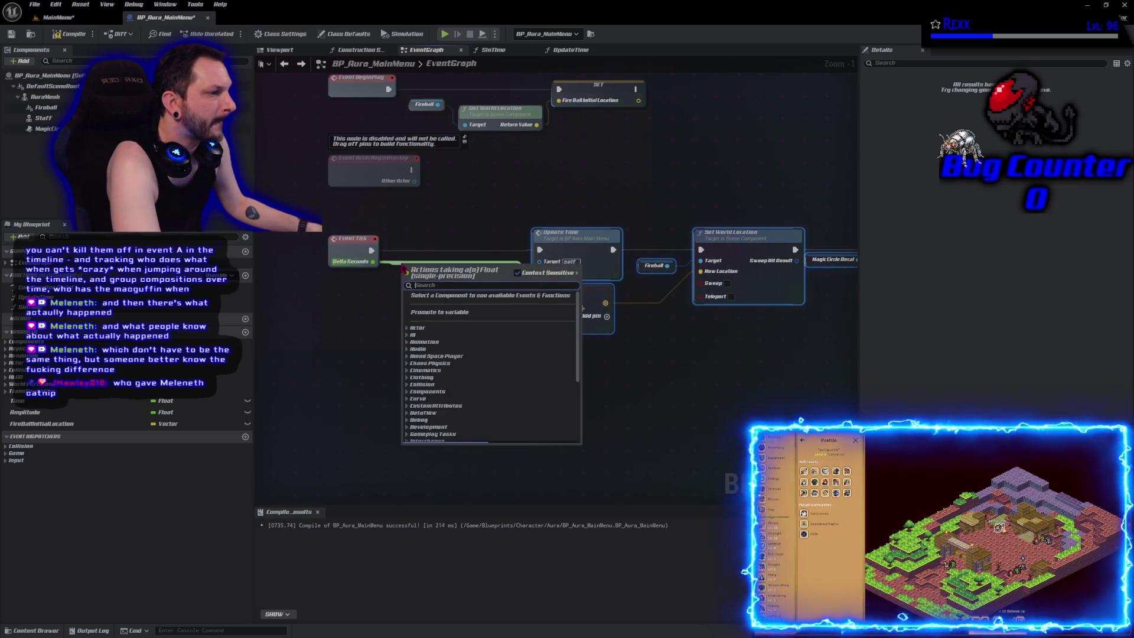
{"action": "left_click", "coordinate": [439, 312]}
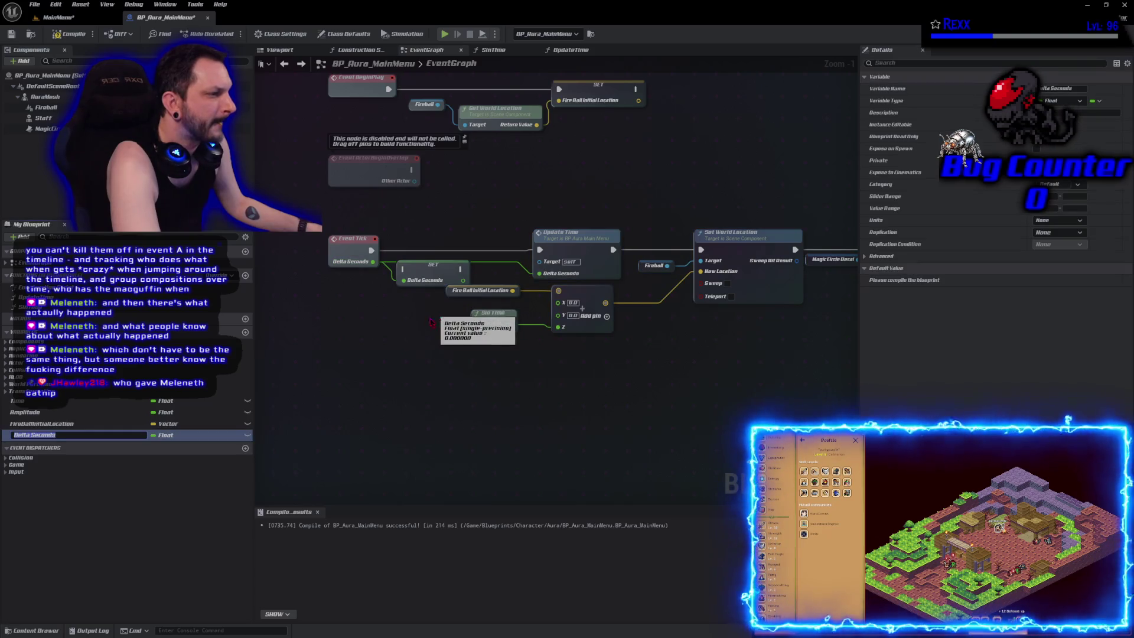
{"action": "left_click", "coordinate": [334, 381]}
Step: Wire SET Delta Seconds between Event Tick and Update Time, then compile and save
{"action": "mouse_move", "coordinate": [372, 250]}
{"action": "left_mouse_down"}
{"action": "mouse_move", "coordinate": [399, 272]}
{"action": "mouse_move", "coordinate": [423, 251]}
{"action": "mouse_move", "coordinate": [538, 250]}
{"action": "left_mouse_up"}
{"action": "left_click_drag", "start_coordinate": [464, 262], "coordinate": [539, 273]}
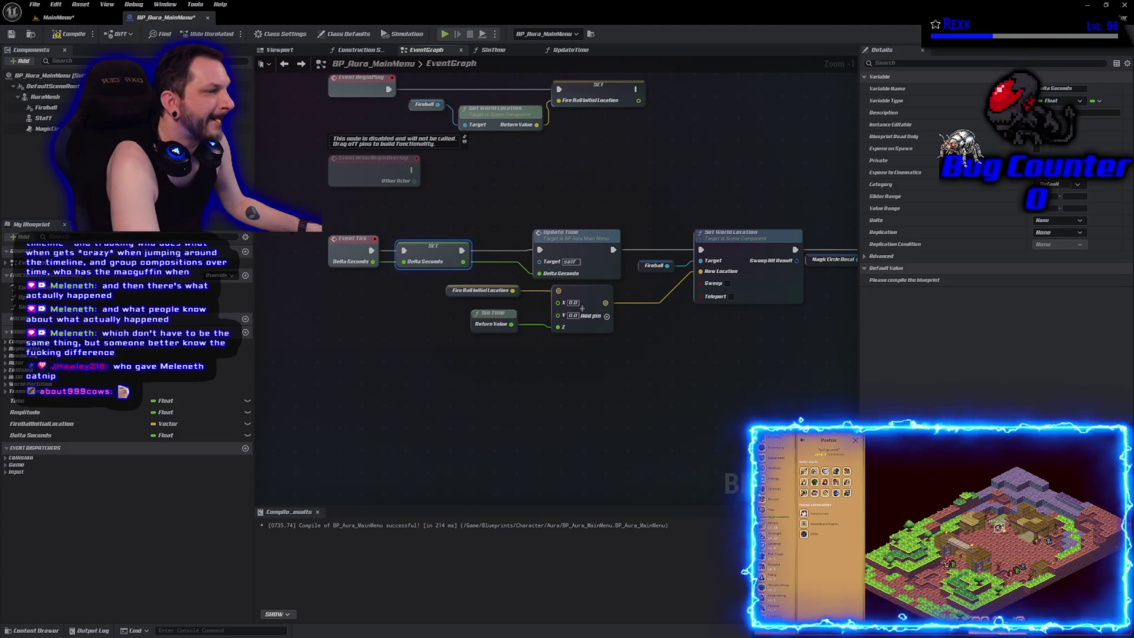
{"action": "key", "text": "F7"}
{"action": "key", "text": "ctrl+s"}
{"action": "left_click_drag", "start_coordinate": [539, 407], "coordinate": [265, 381]}
{"action": "left_click_drag", "start_coordinate": [582, 188], "coordinate": [709, 307]}
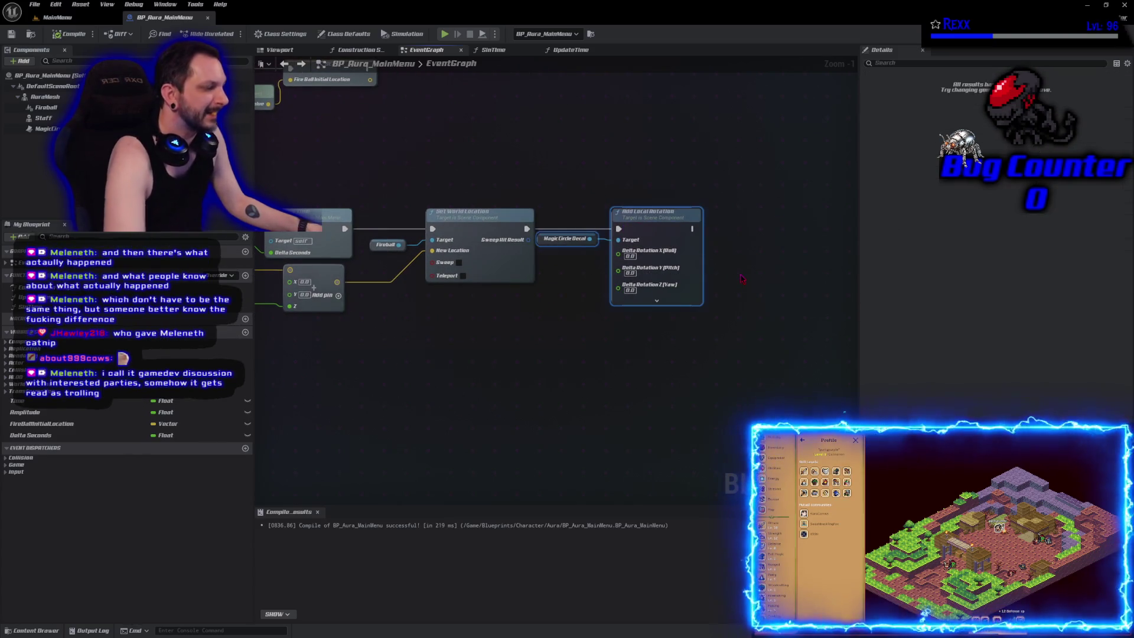
Step: Add a float Add node fed by a new Get World Delta Seconds node
{"action": "left_click_drag", "start_coordinate": [652, 214], "coordinate": [756, 213]}
{"action": "mouse_move", "coordinate": [30, 436]}
{"action": "left_mouse_down"}
{"action": "mouse_move", "coordinate": [412, 429]}
{"action": "mouse_move", "coordinate": [562, 278]}
{"action": "left_mouse_up"}
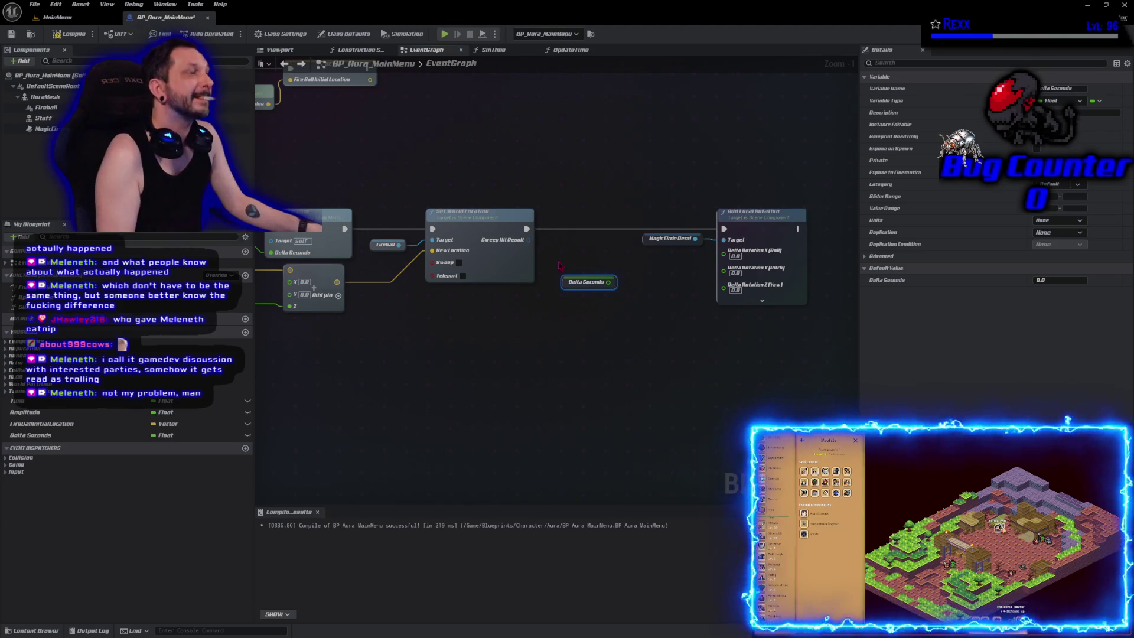
{"action": "left_click_drag", "start_coordinate": [608, 285], "coordinate": [633, 282]}
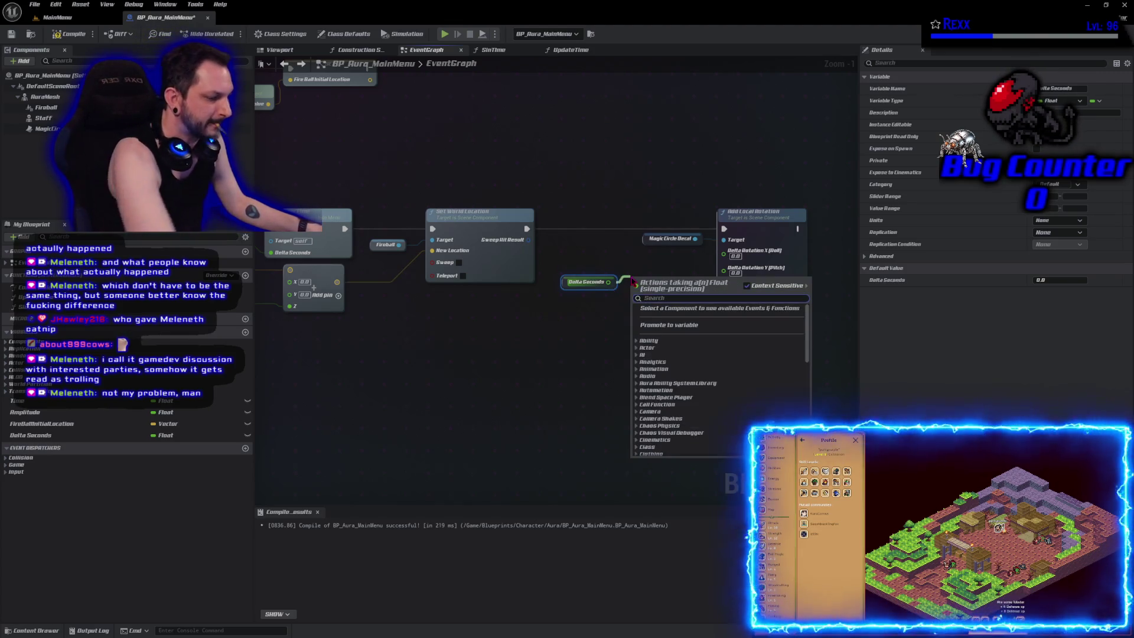
{"action": "type", "text": "+"}
{"action": "left_click", "coordinate": [670, 349]}
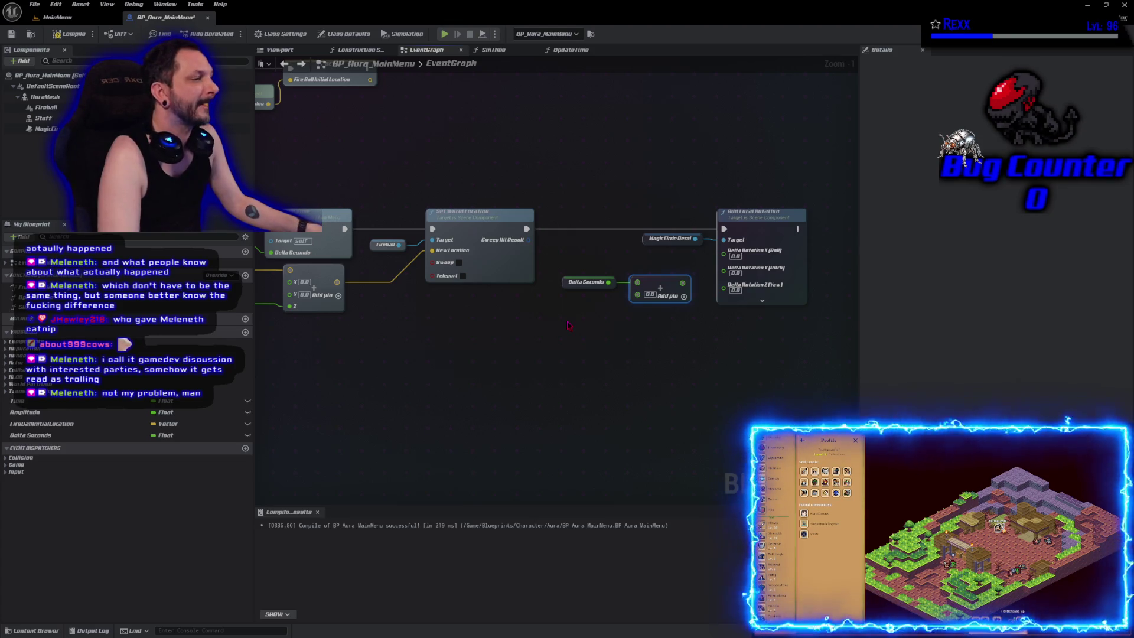
{"action": "right_click", "coordinate": [530, 322]}
{"action": "type", "text": "get w"}
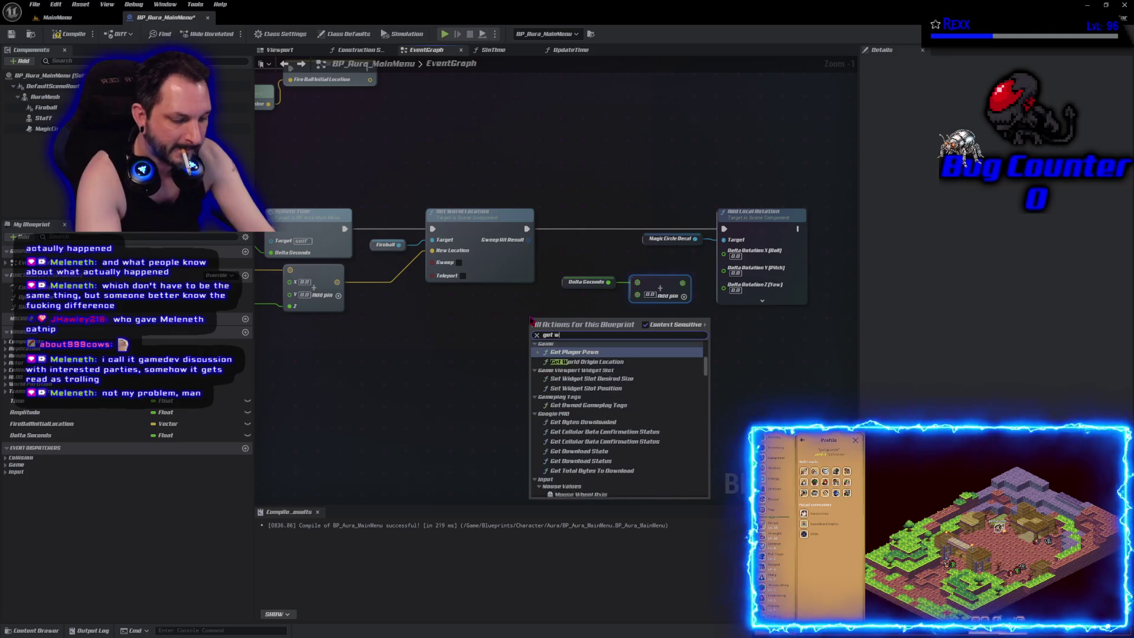
{"action": "type", "text": "orld delta"}
{"action": "key", "text": "Return"}
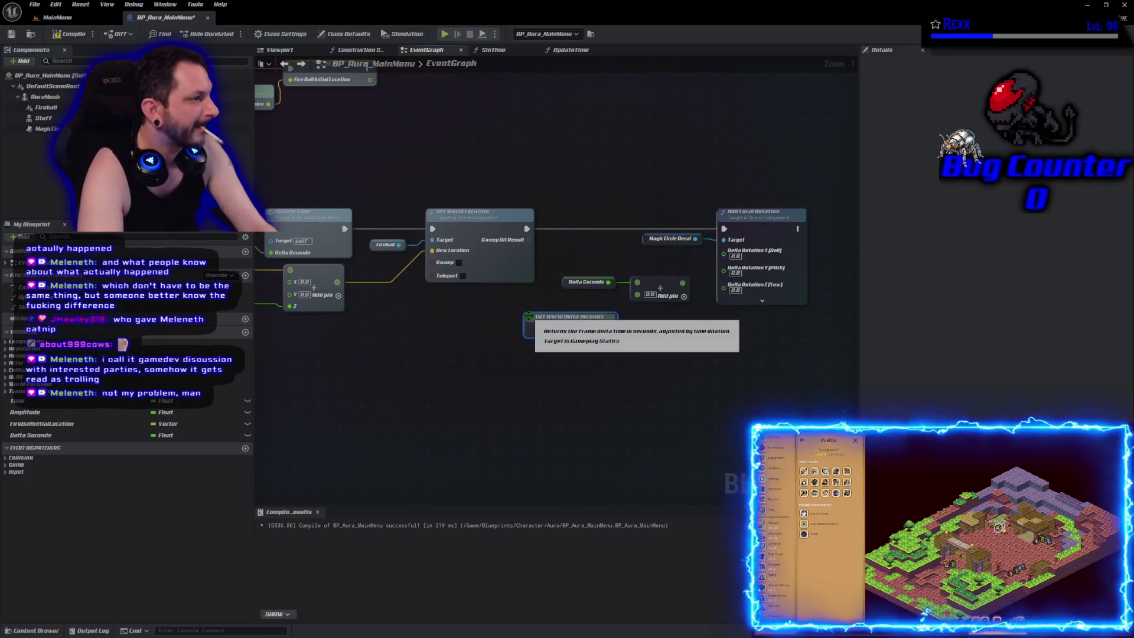
{"action": "left_click_drag", "start_coordinate": [610, 328], "coordinate": [638, 294]}
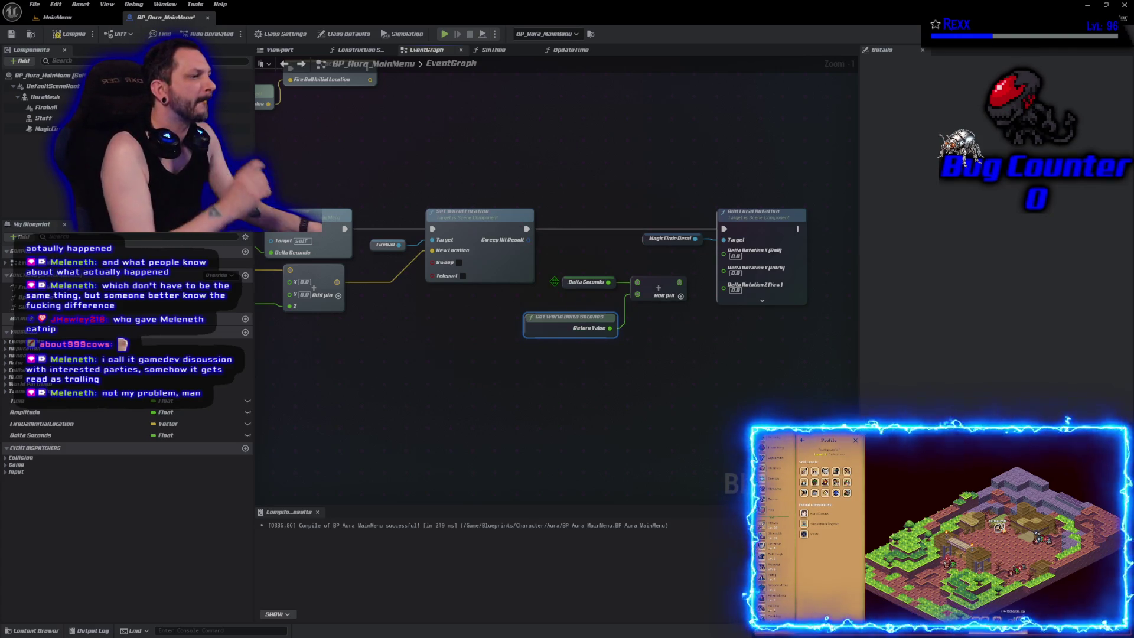
Step: Delete the Delta Seconds getter and setter, wiring Event Tick's Delta Seconds straight into Update Time
{"action": "left_click", "coordinate": [585, 282]}
{"action": "key", "text": "Delete"}
{"action": "mouse_move", "coordinate": [551, 318]}
{"action": "left_mouse_down"}
{"action": "mouse_move", "coordinate": [556, 273]}
{"action": "mouse_move", "coordinate": [549, 299]}
{"action": "left_mouse_up"}
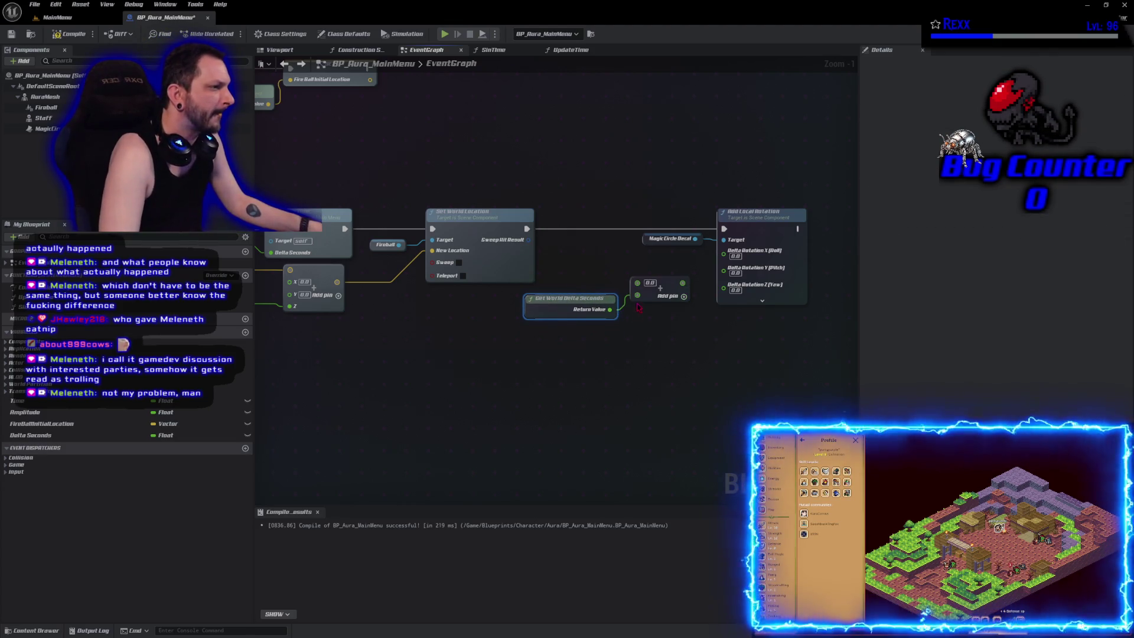
{"action": "mouse_move", "coordinate": [655, 280]}
{"action": "left_mouse_down"}
{"action": "mouse_move", "coordinate": [655, 303]}
{"action": "mouse_move", "coordinate": [939, 303]}
{"action": "left_mouse_up"}
{"action": "left_click", "coordinate": [440, 231]}
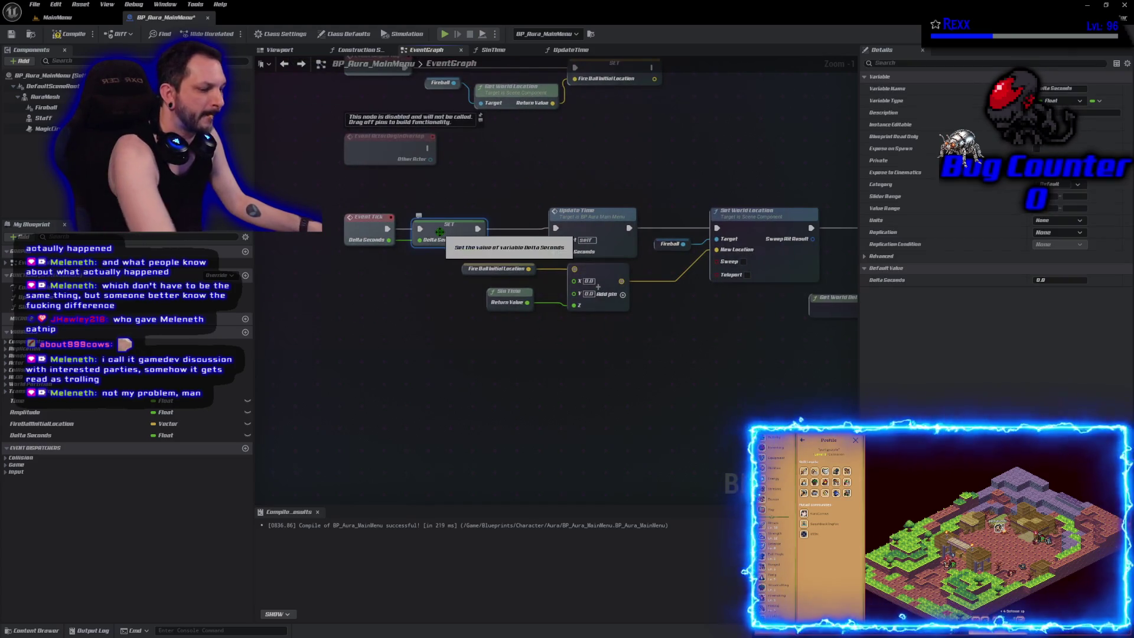
{"action": "key", "text": "Delete"}
{"action": "mouse_move", "coordinate": [387, 239]}
{"action": "left_mouse_down"}
{"action": "mouse_move", "coordinate": [545, 236]}
{"action": "mouse_move", "coordinate": [555, 253]}
{"action": "mouse_move", "coordinate": [391, 233]}
{"action": "left_mouse_up"}
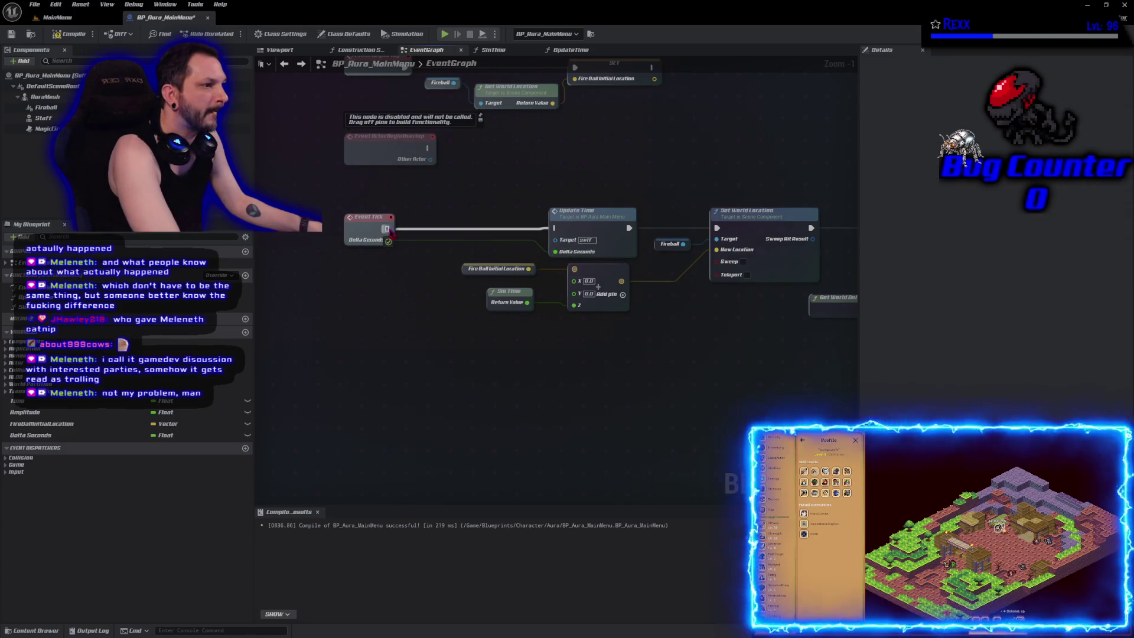
{"action": "left_click_drag", "start_coordinate": [851, 334], "coordinate": [508, 335]}
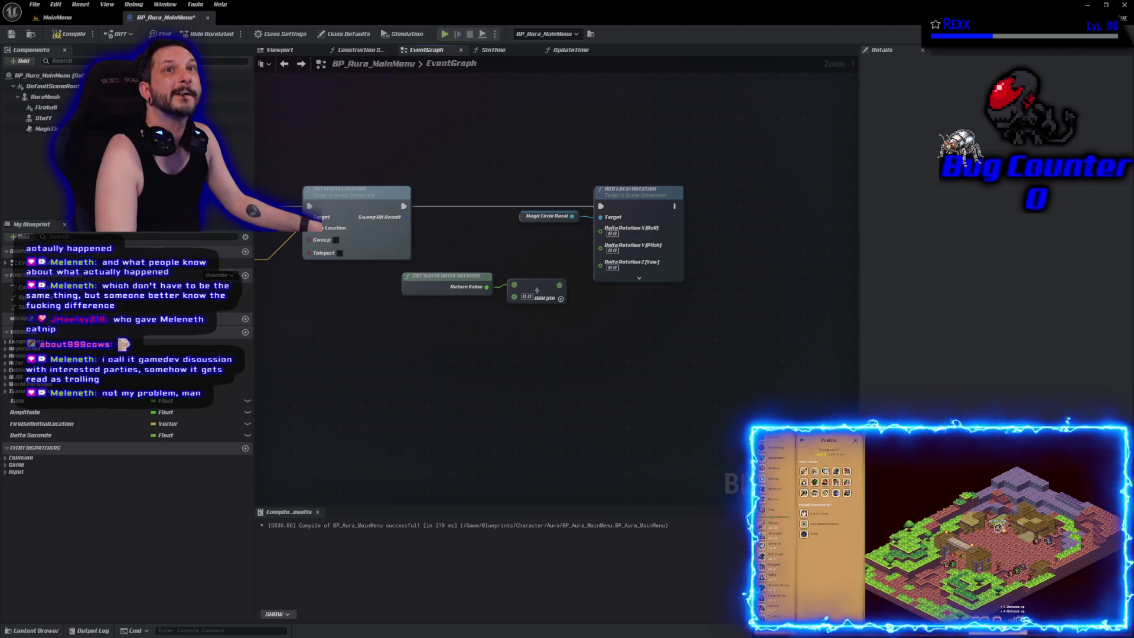
Step: Create a MagicCircleRotationRate float variable feeding the Add node and compile
{"action": "left_click_drag", "start_coordinate": [514, 297], "coordinate": [487, 321]}
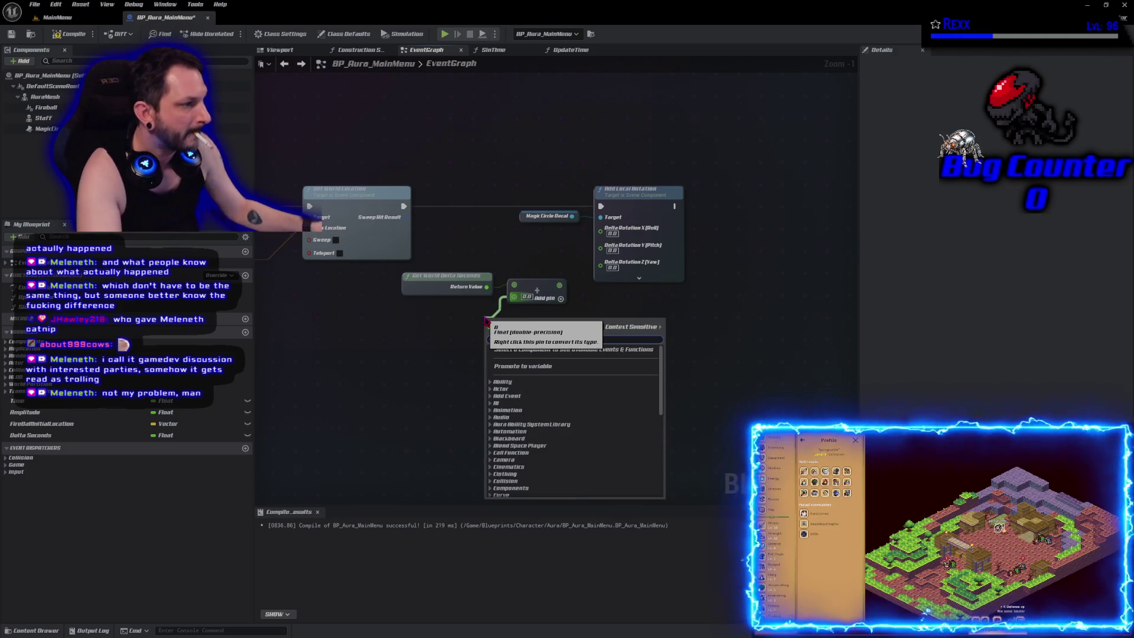
{"action": "left_click", "coordinate": [525, 367]}
{"action": "type", "text": "MagicCir"}
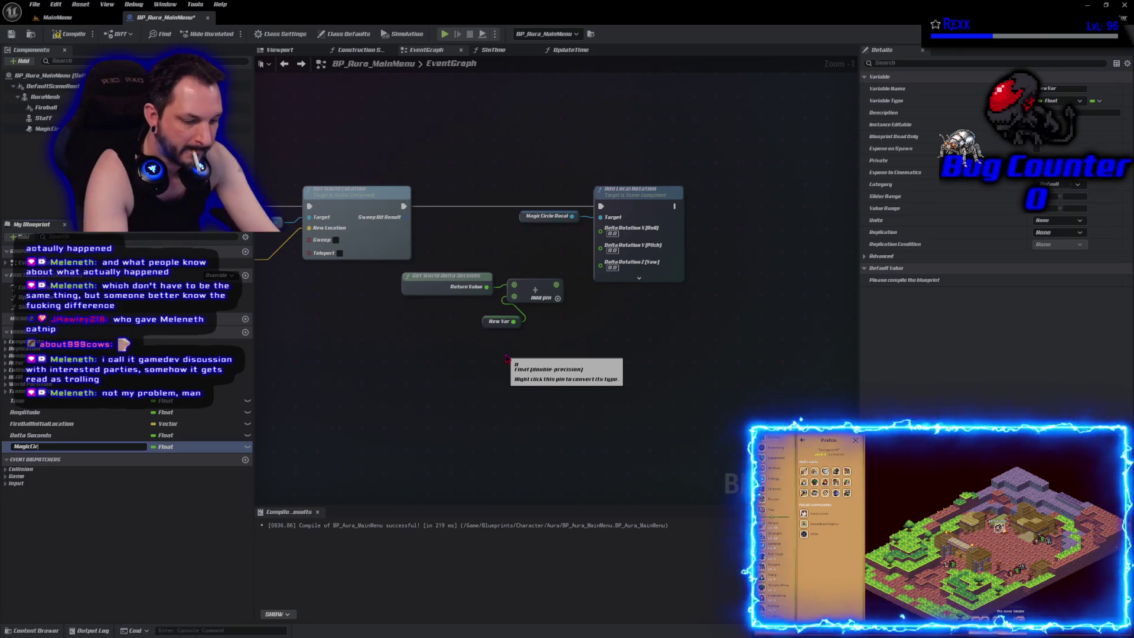
{"action": "type", "text": "cleRotatio"}
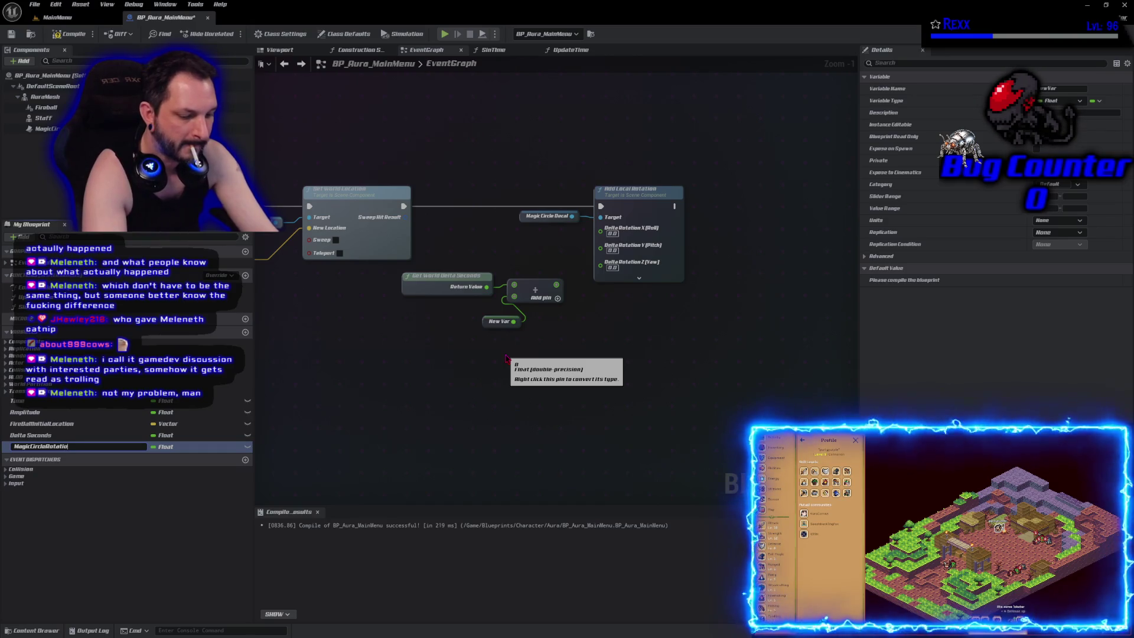
{"action": "type", "text": "nRate"}
{"action": "key", "text": "Return"}
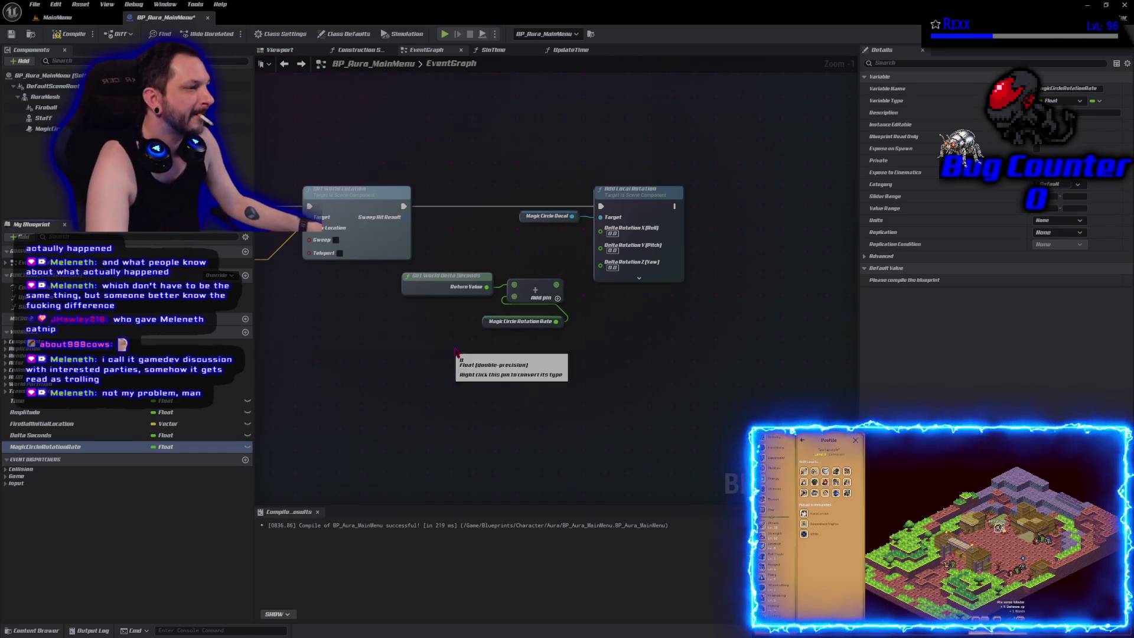
{"action": "left_click_drag", "start_coordinate": [490, 324], "coordinate": [420, 312]}
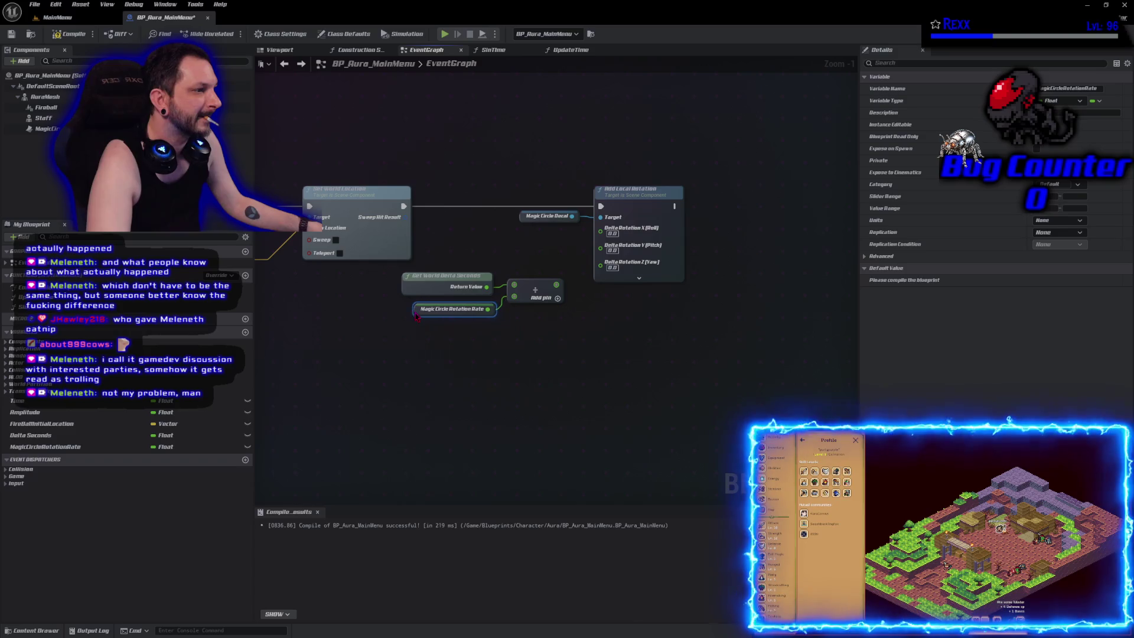
{"action": "left_click", "coordinate": [56, 35]}
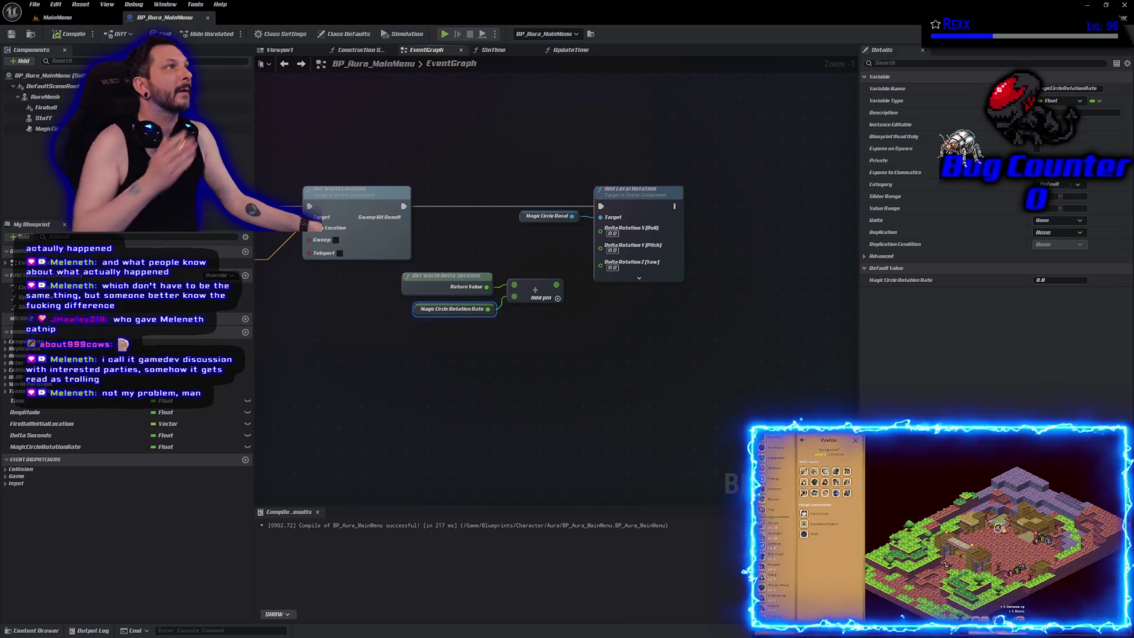
Step: Give MagicCircleRotationRate a default of 12, wire the sum into Delta Rotation Roll, and save
{"action": "left_click", "coordinate": [1057, 280]}
{"action": "type", "text": "12"}
{"action": "key", "text": "Return"}
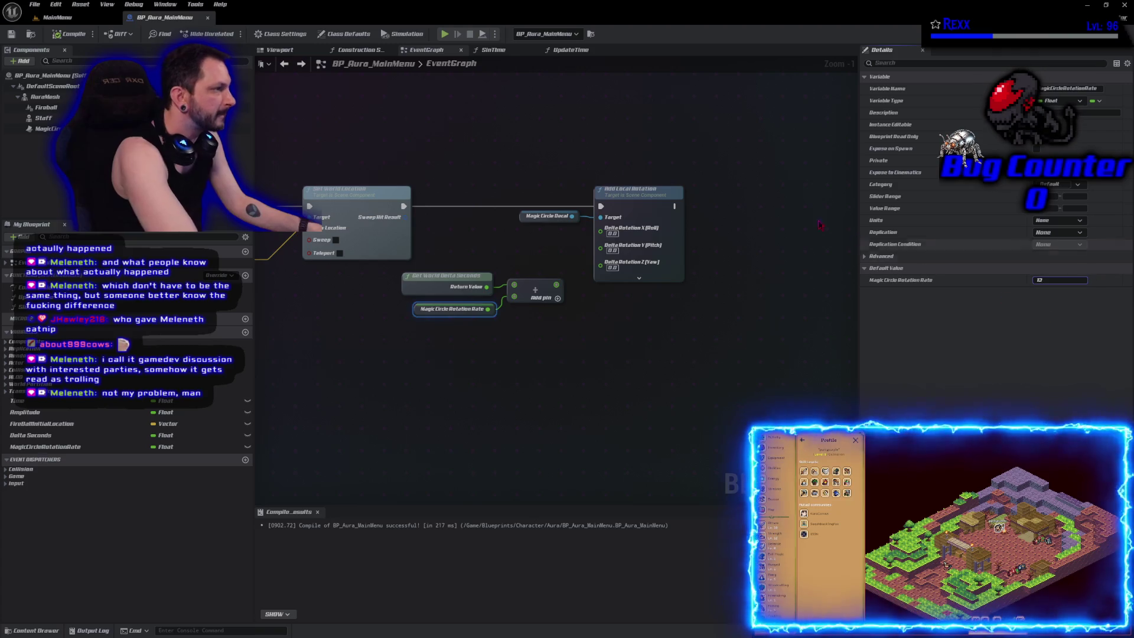
{"action": "left_click", "coordinate": [75, 36]}
{"action": "mouse_move", "coordinate": [556, 285]}
{"action": "left_mouse_down"}
{"action": "mouse_move", "coordinate": [600, 266]}
{"action": "mouse_move", "coordinate": [600, 228]}
{"action": "left_mouse_up"}
{"action": "left_click", "coordinate": [70, 34]}
{"action": "left_click", "coordinate": [12, 35]}
{"action": "left_click", "coordinate": [58, 17]}
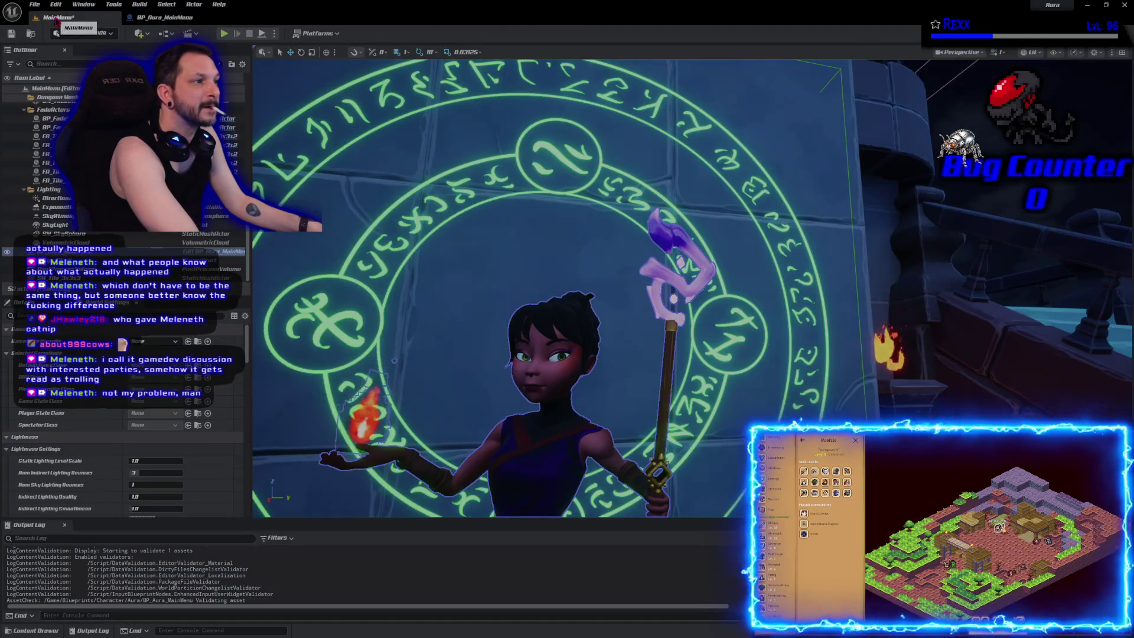
Step: Play the MainMenu level in the editor briefly, then stop it
{"action": "left_click", "coordinate": [226, 34]}
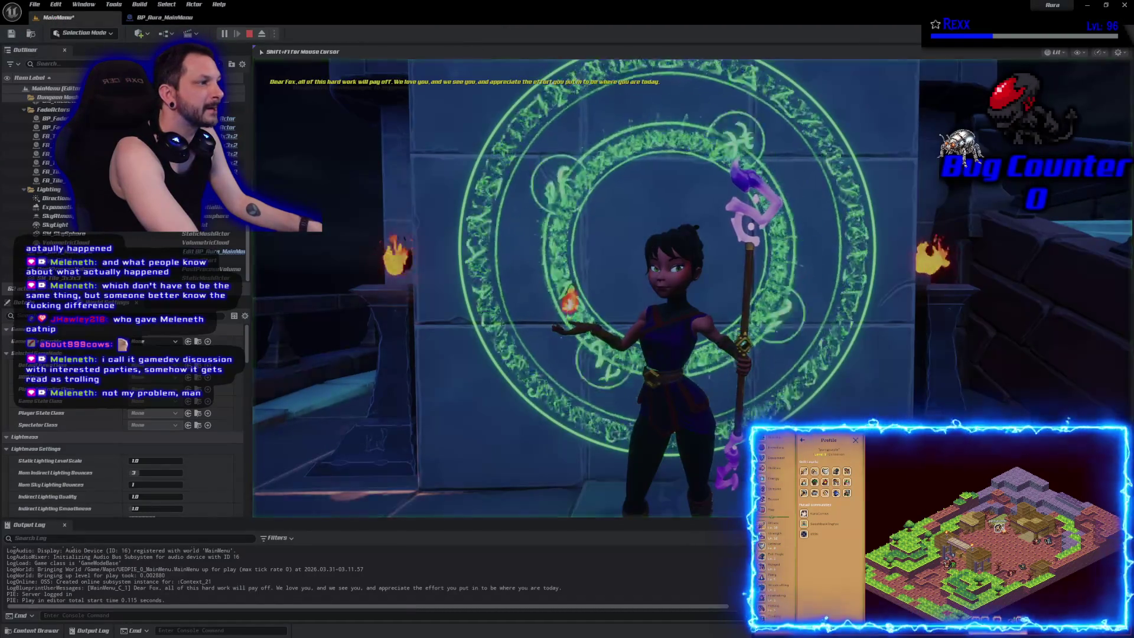
{"action": "key", "text": "Escape"}
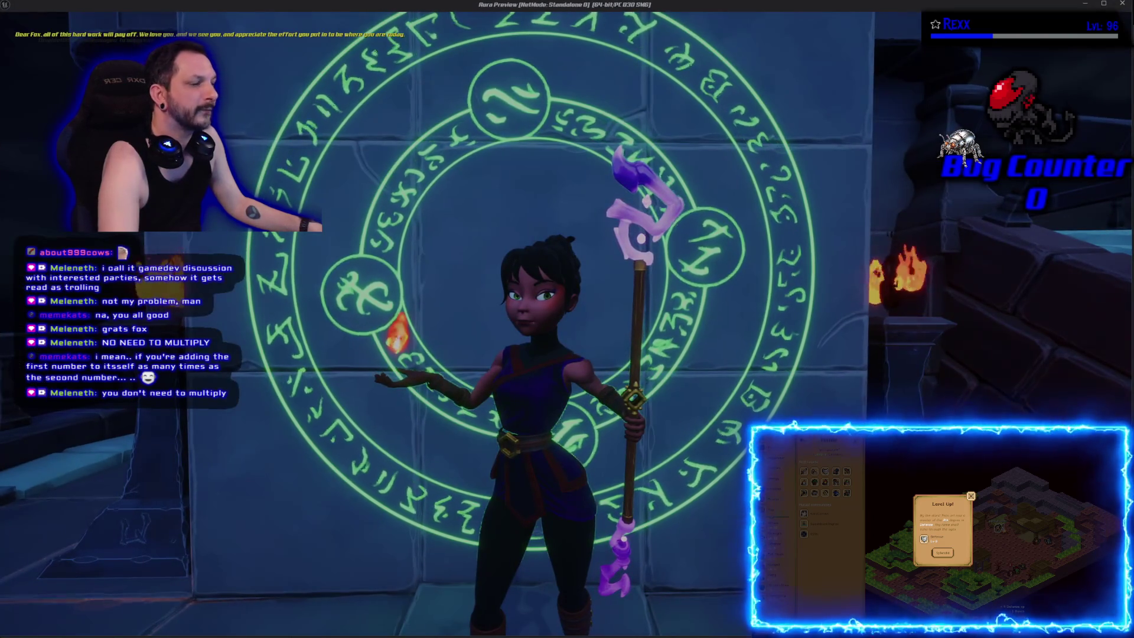
Step: Change the MagicCircleRotationRate default, recompile, and preview the game standalone
{"action": "key", "text": "Escape"}
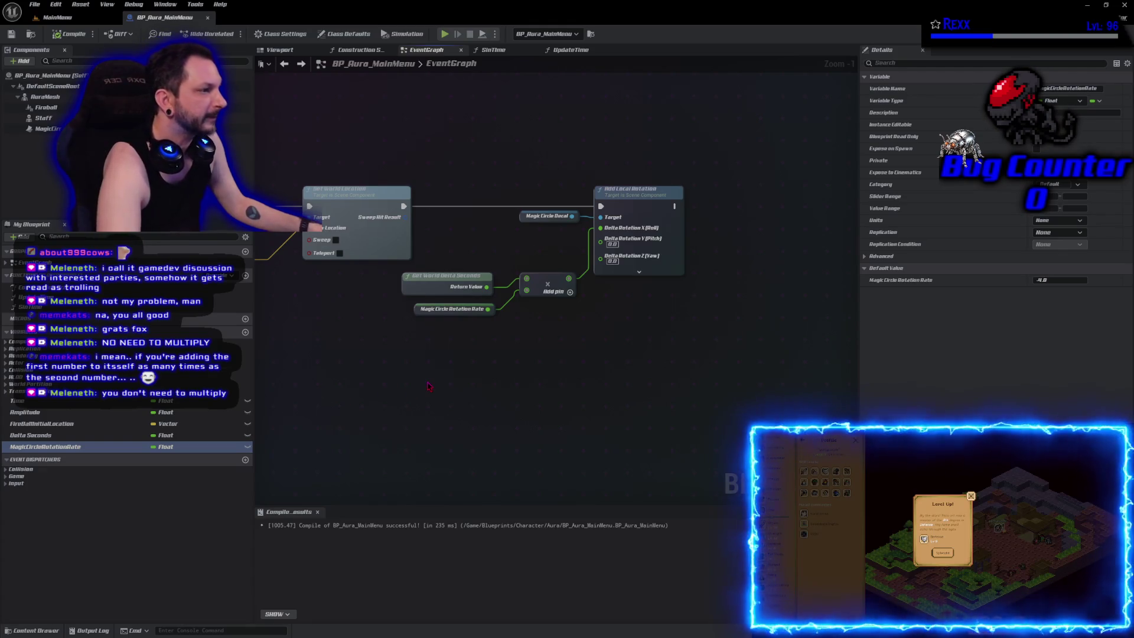
{"action": "left_click", "coordinate": [1043, 281]}
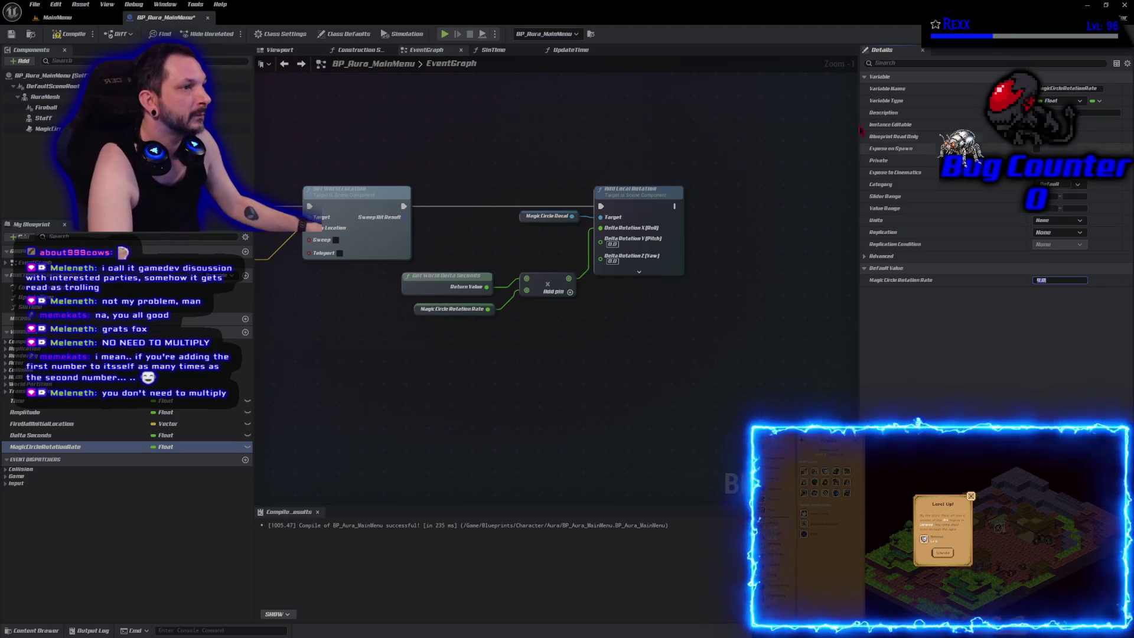
{"action": "left_click", "coordinate": [70, 34]}
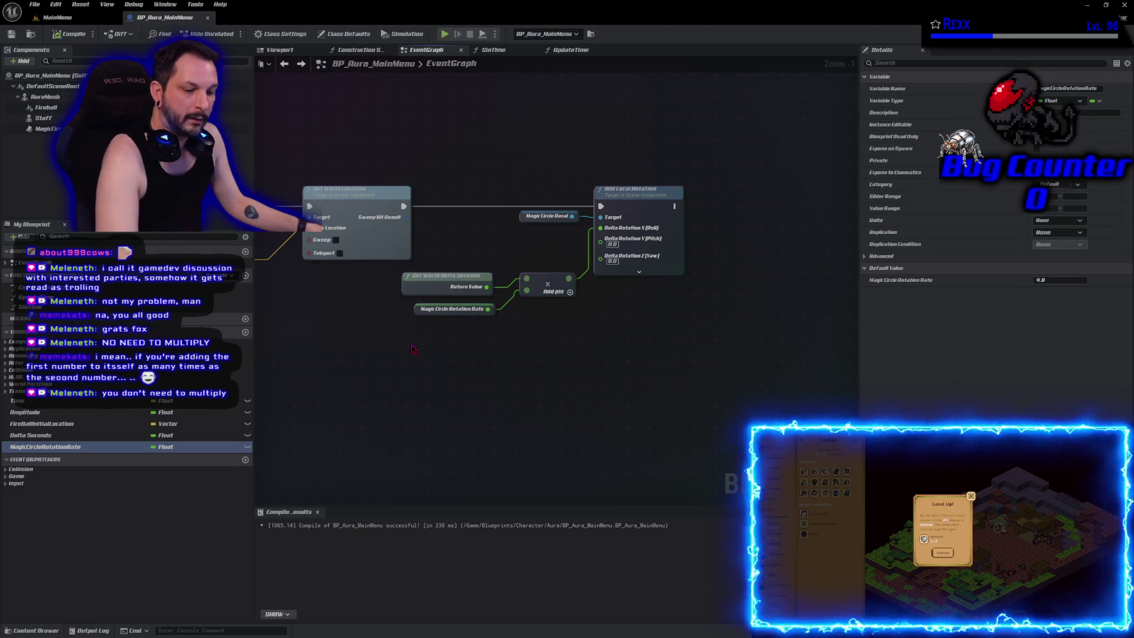
{"action": "left_click", "coordinate": [445, 34]}
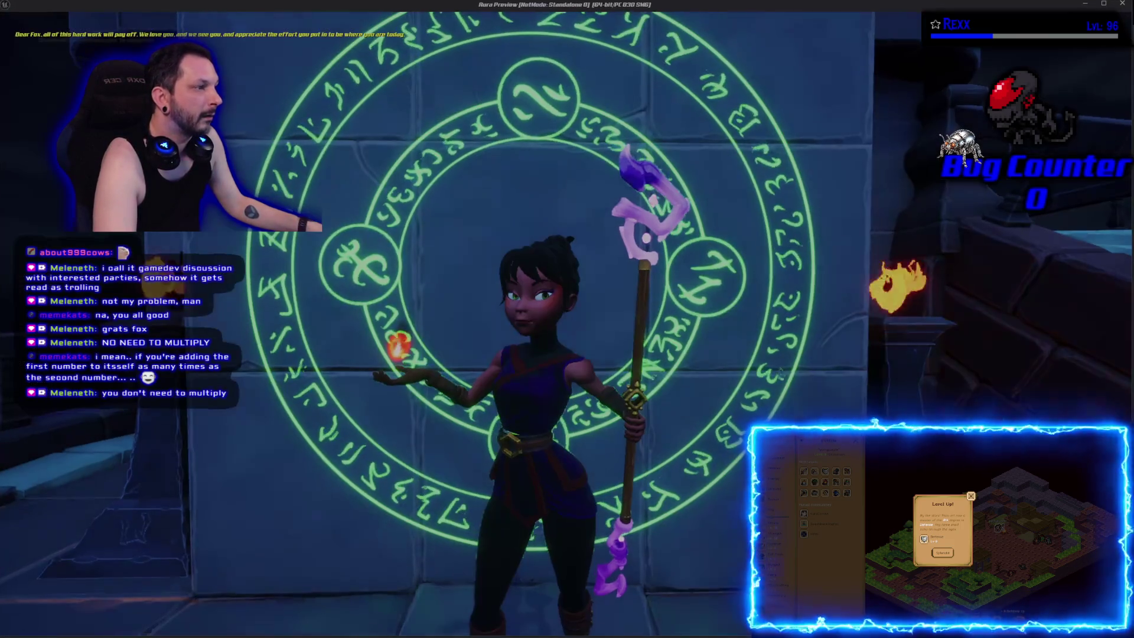
{"action": "key", "text": "Escape"}
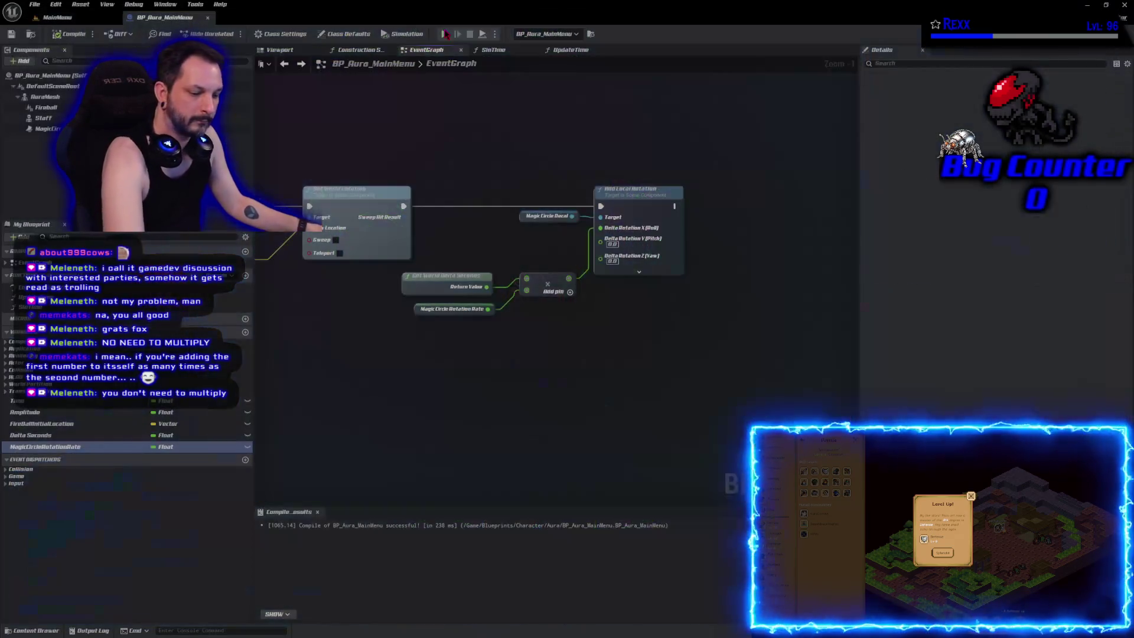
{"action": "left_click", "coordinate": [445, 34]}
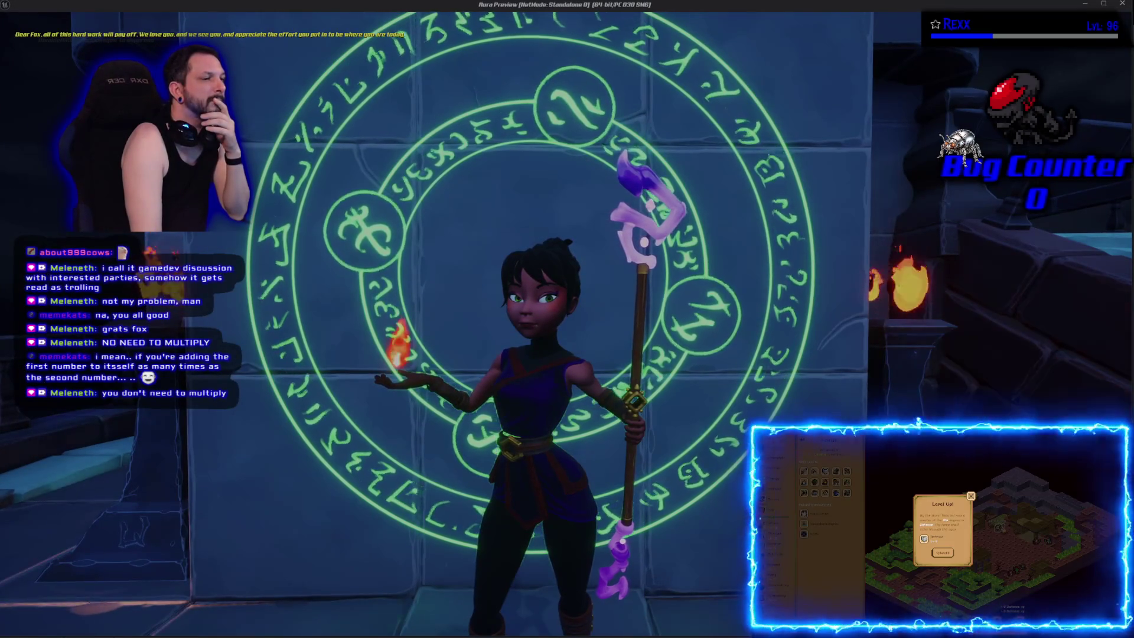
{"action": "key", "text": "Escape"}
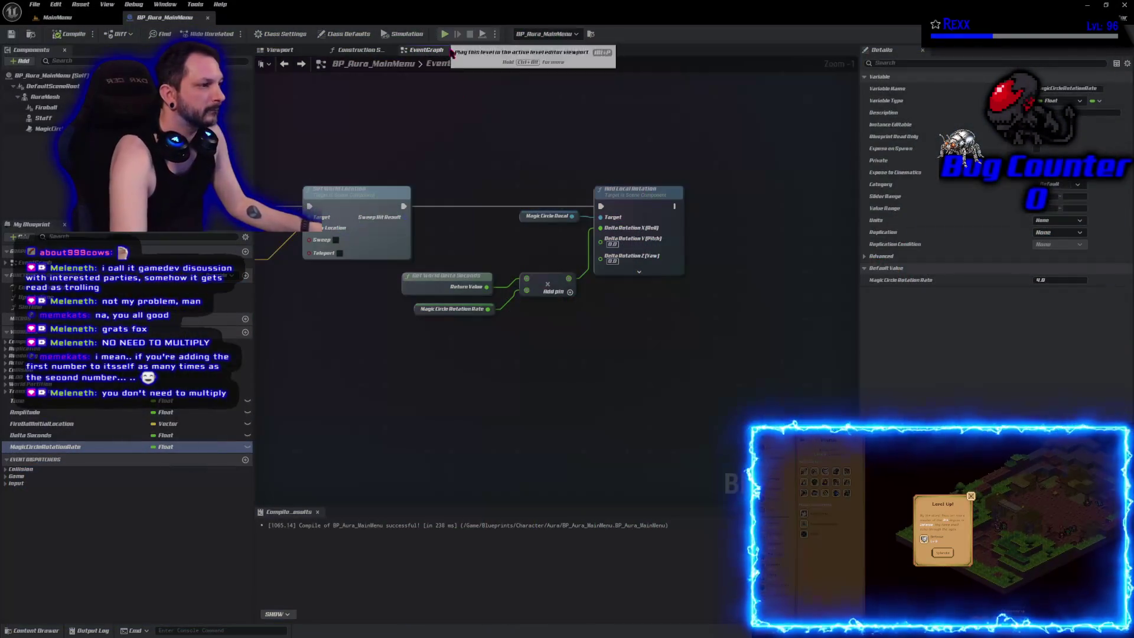
Step: In the MainMenu level, shift the PlayerStart slightly left along X and play-test it
{"action": "left_click", "coordinate": [57, 17]}
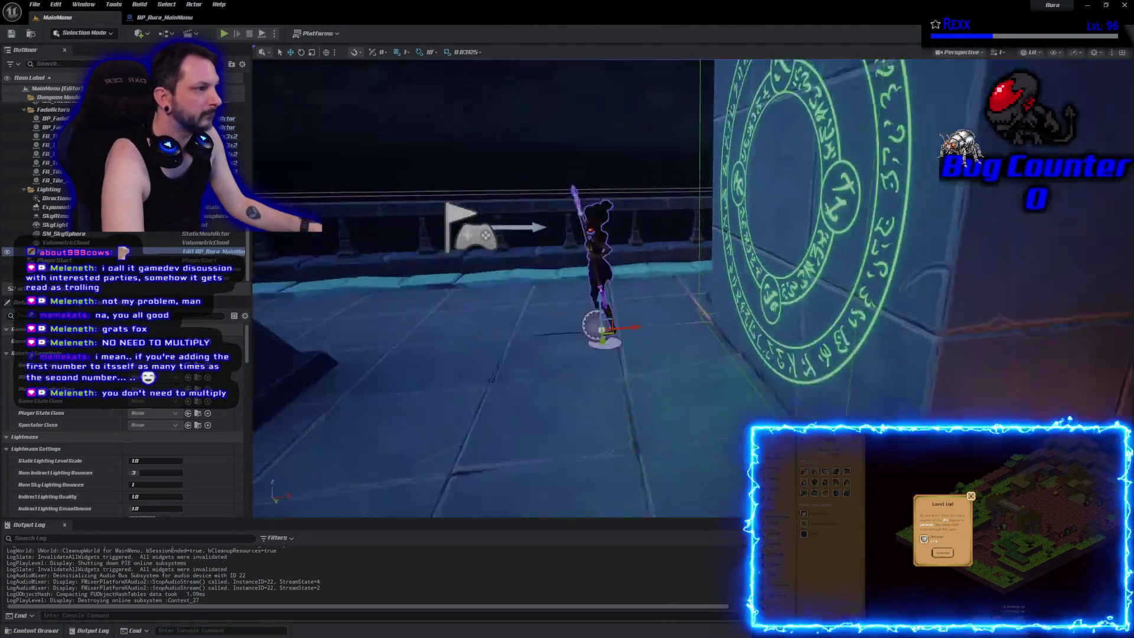
{"action": "left_click_drag", "start_coordinate": [731, 323], "coordinate": [731, 323]}
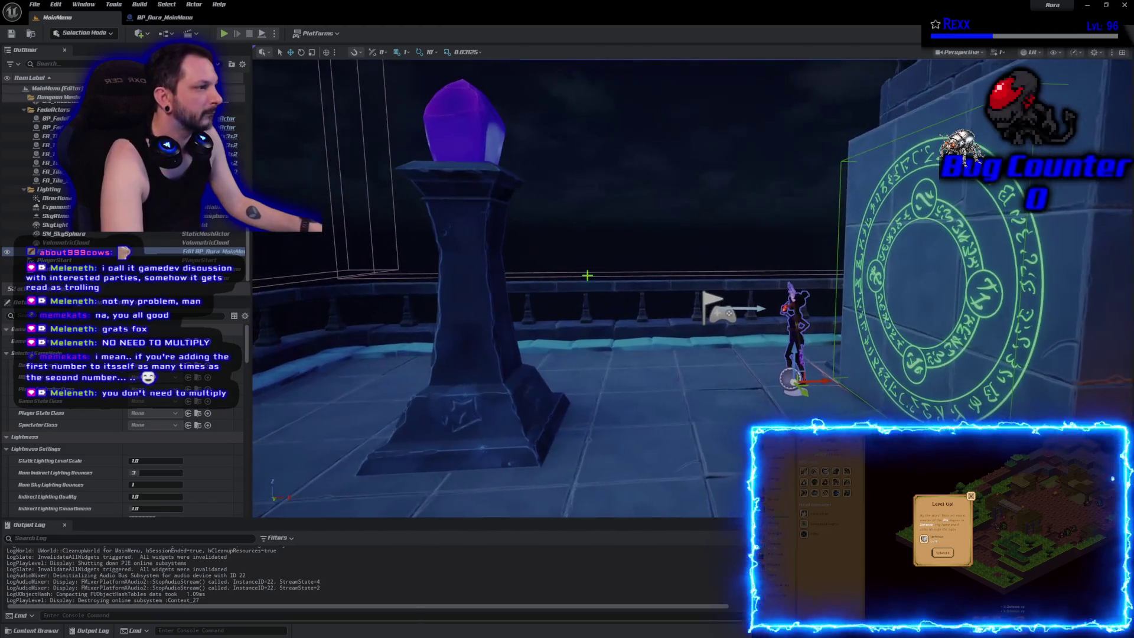
{"action": "left_click", "coordinate": [721, 313]}
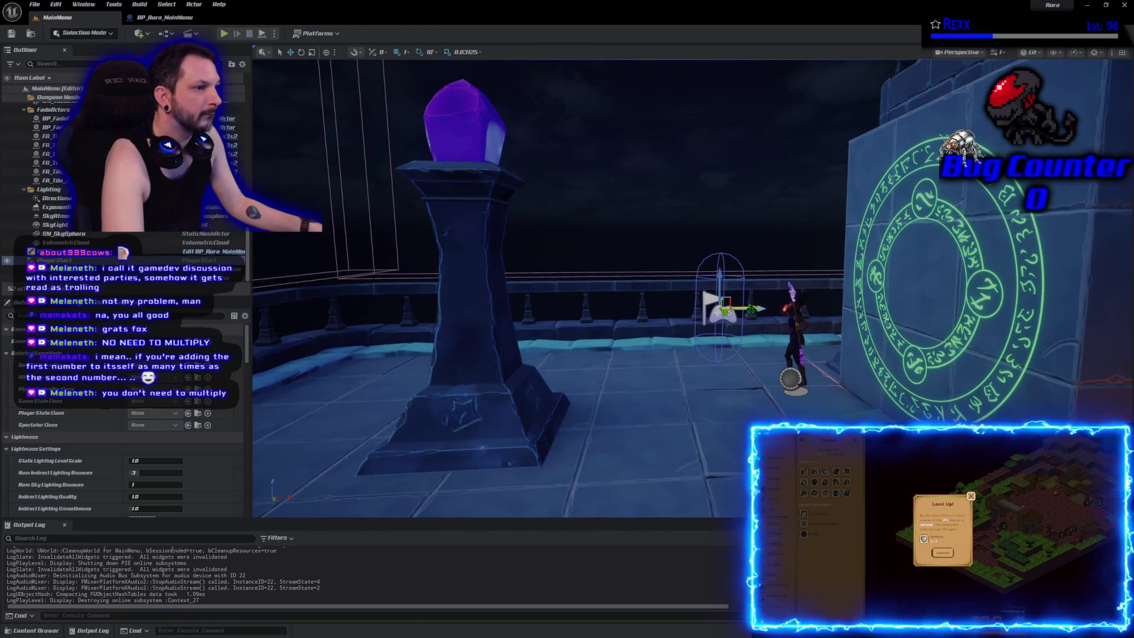
{"action": "left_click_drag", "start_coordinate": [748, 309], "coordinate": [729, 308]}
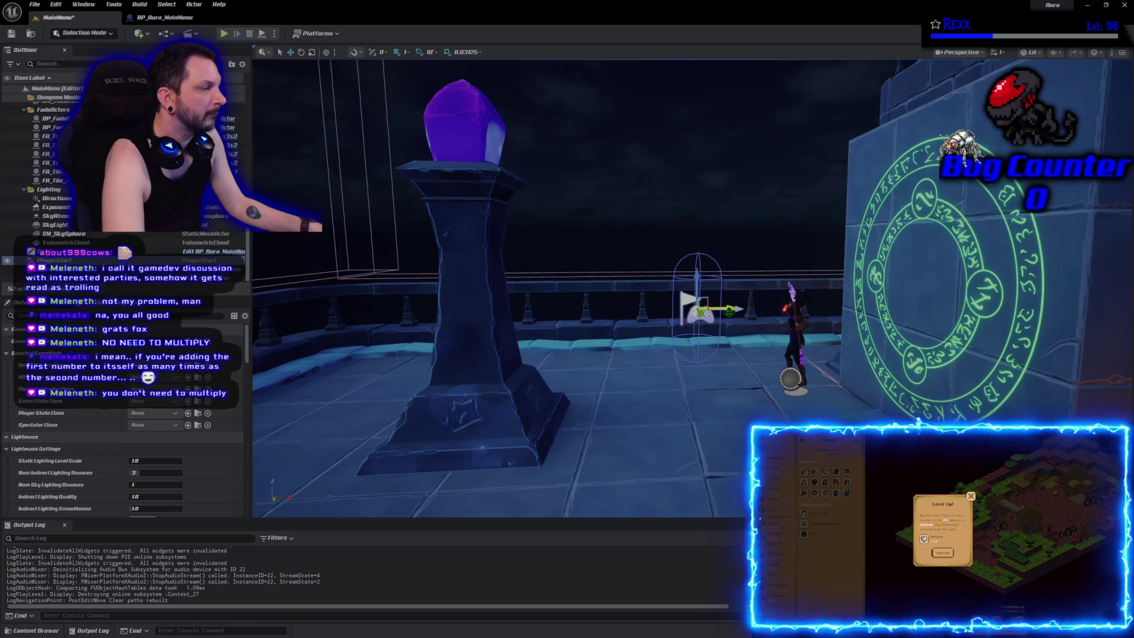
{"action": "left_click", "coordinate": [224, 34]}
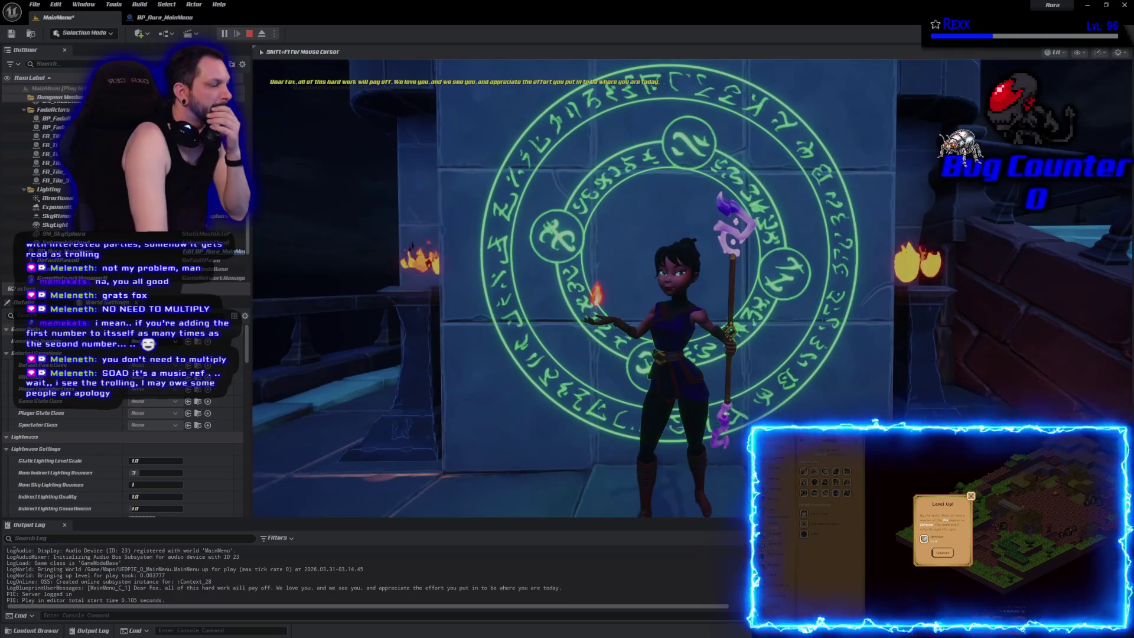
{"action": "key", "text": "Escape"}
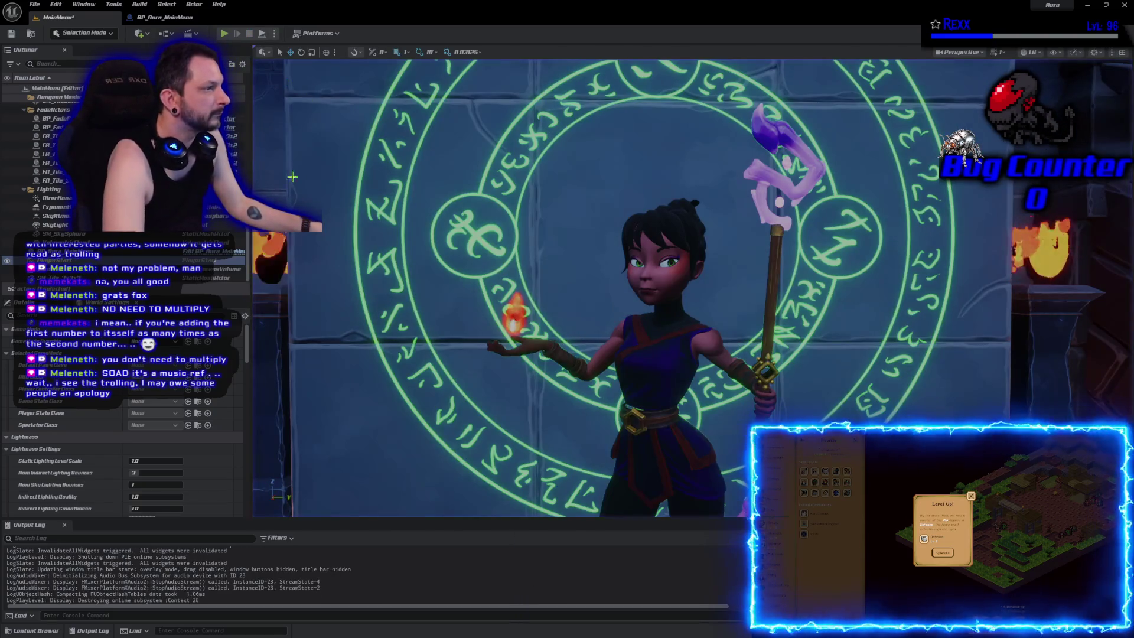
Step: Move the Aura character slightly left, save the MainMenu level, and play it in the editor
{"action": "key", "text": "f"}
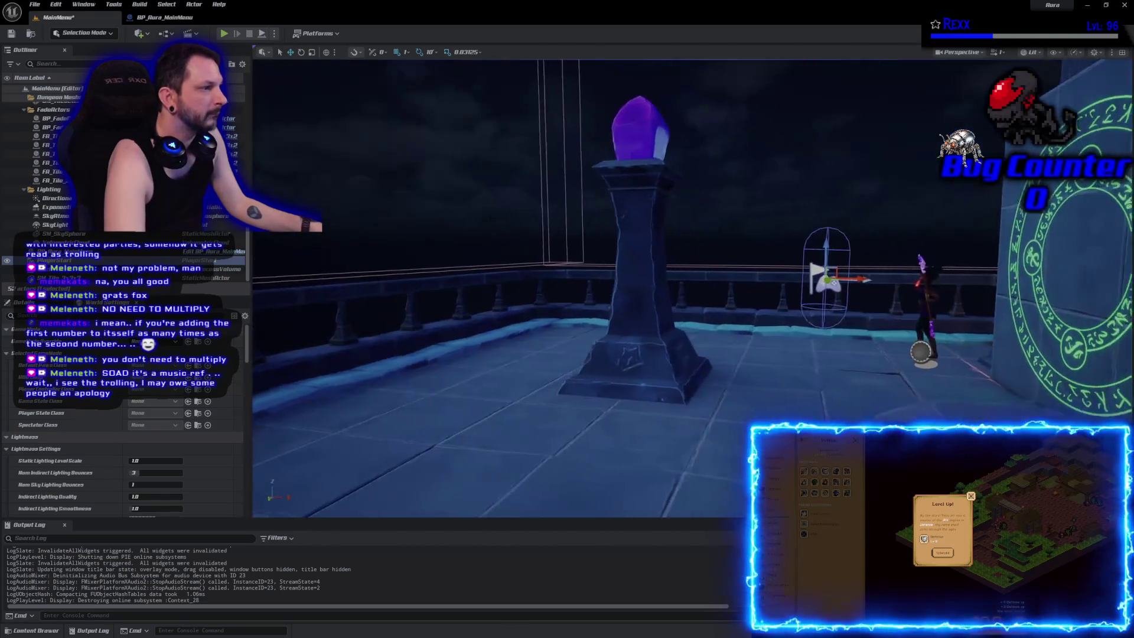
{"action": "left_click", "coordinate": [740, 345]}
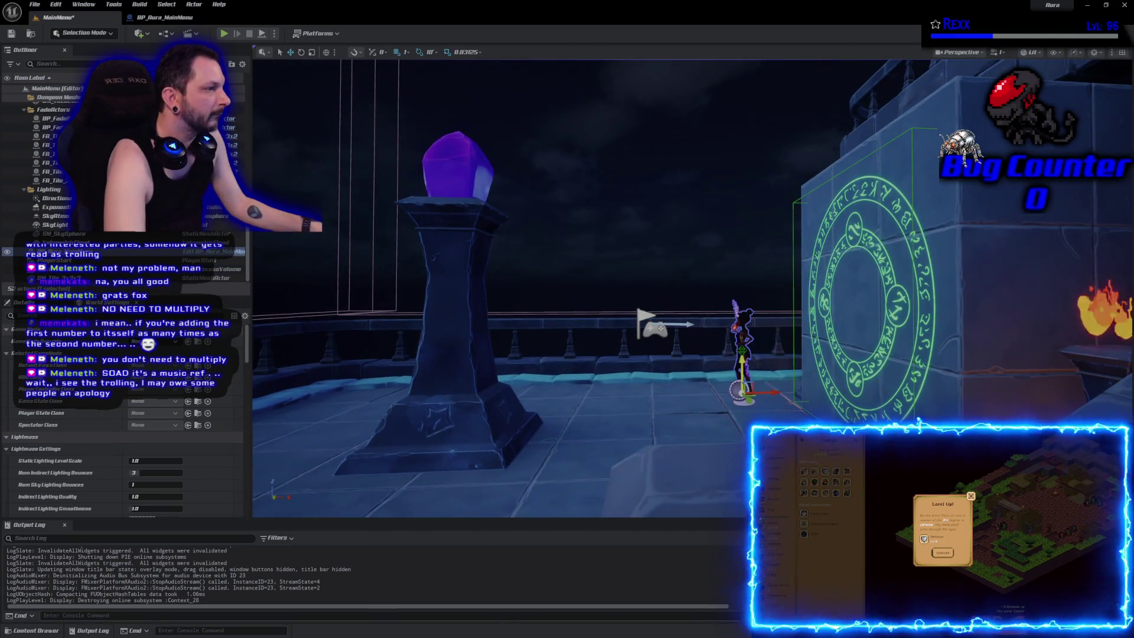
{"action": "left_click_drag", "start_coordinate": [776, 392], "coordinate": [738, 378]}
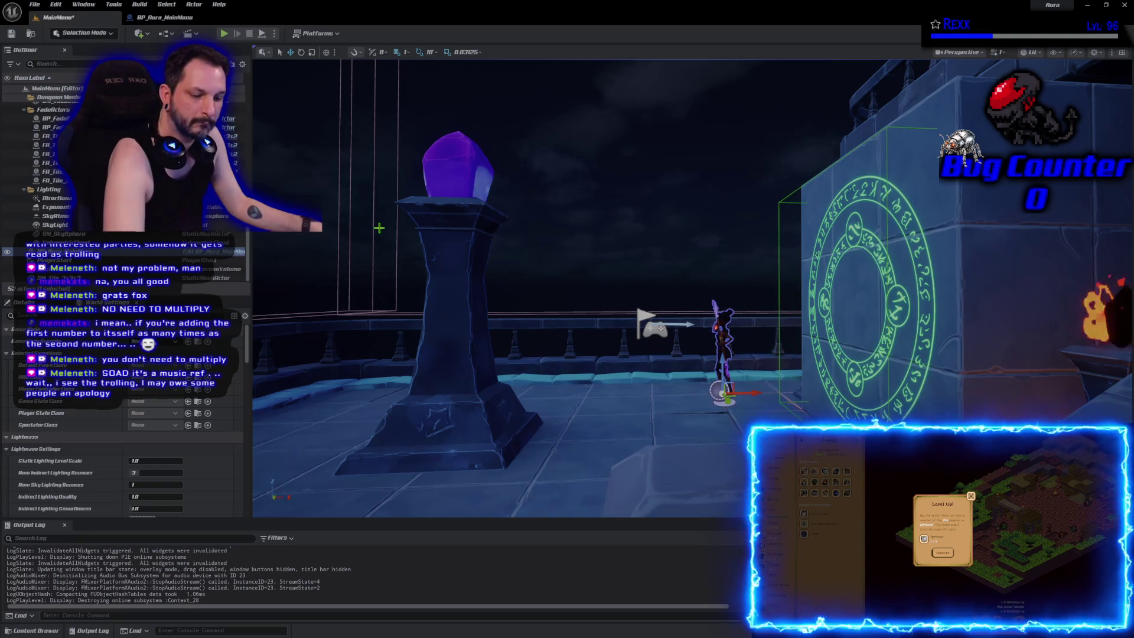
{"action": "key", "text": "ctrl+s"}
{"action": "key", "text": "alt+p"}
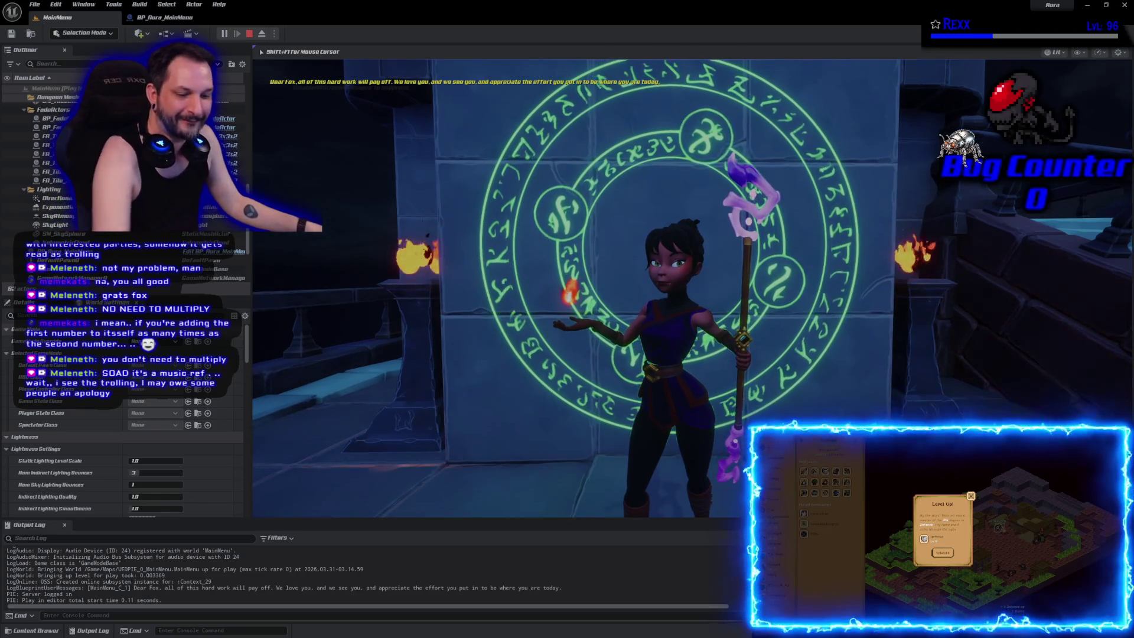
Step: Stop the running MainMenu play session with Esc to return to the editor viewport
{"action": "key", "text": "Escape"}
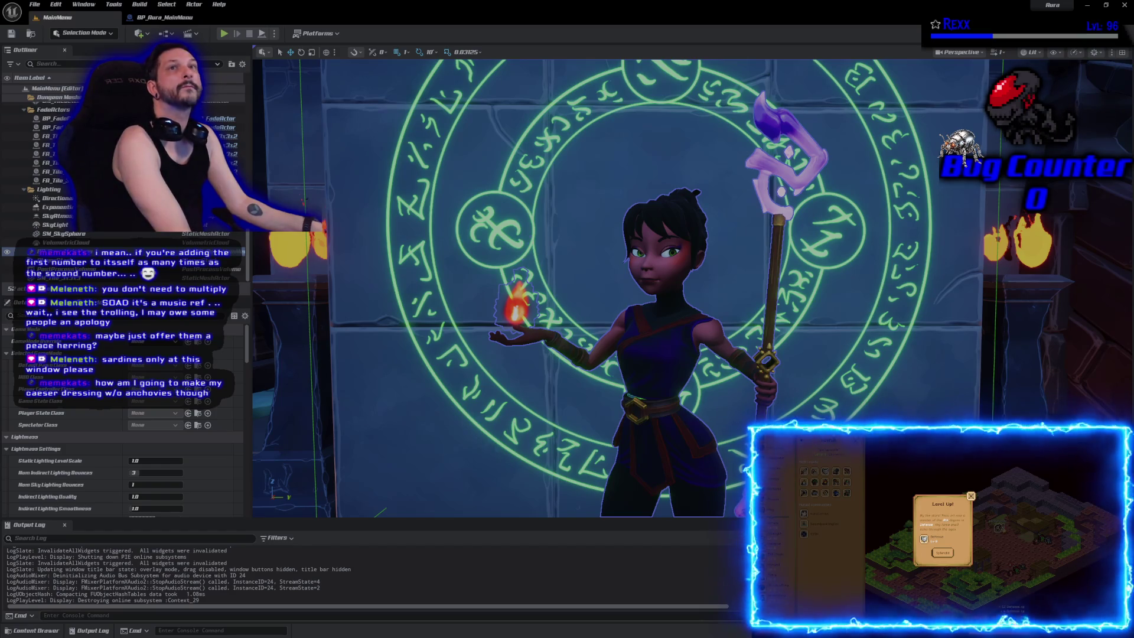
Step: Name the new Blueprints subfolder MainMenu
{"action": "key", "text": "ctrl+space"}
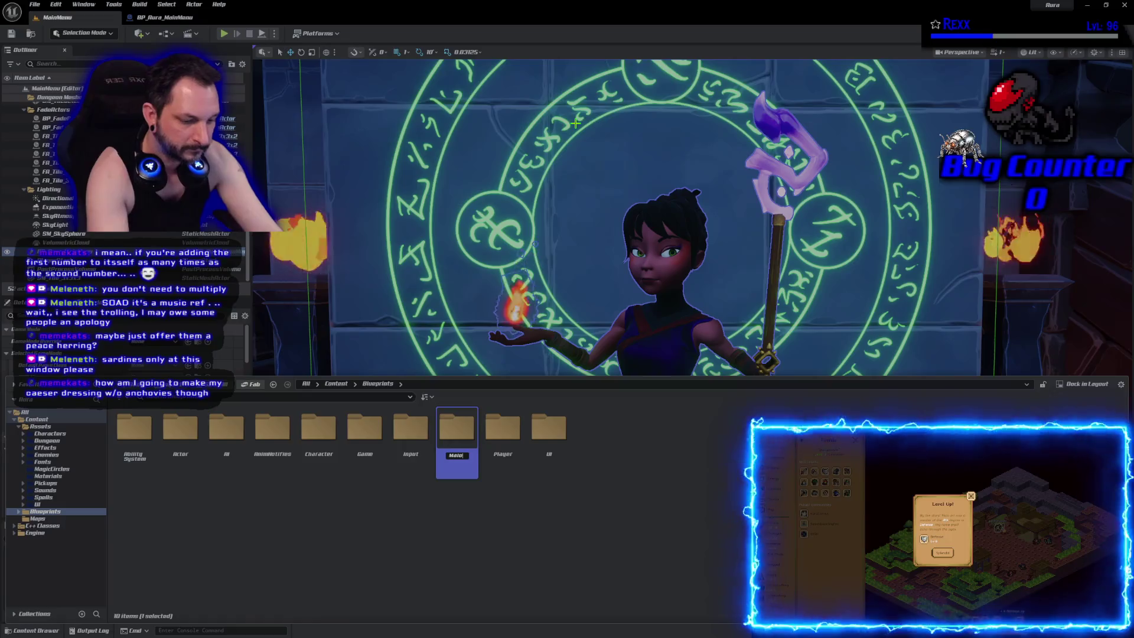
{"action": "key", "text": "BackSpace"}
{"action": "type", "text": "nMenu"}
{"action": "key", "text": "Return"}
{"action": "key", "text": "Return"}
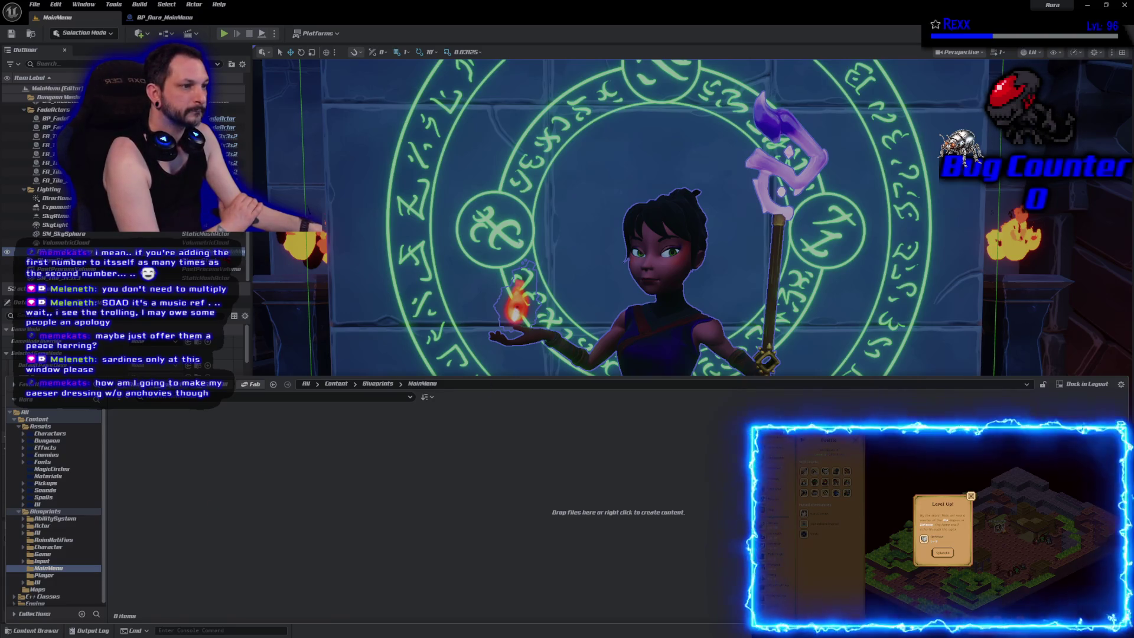
Step: Move BP_Aura_MainMenu into the MainMenu folder, save all assets, and return to the level
{"action": "left_click", "coordinate": [160, 17]}
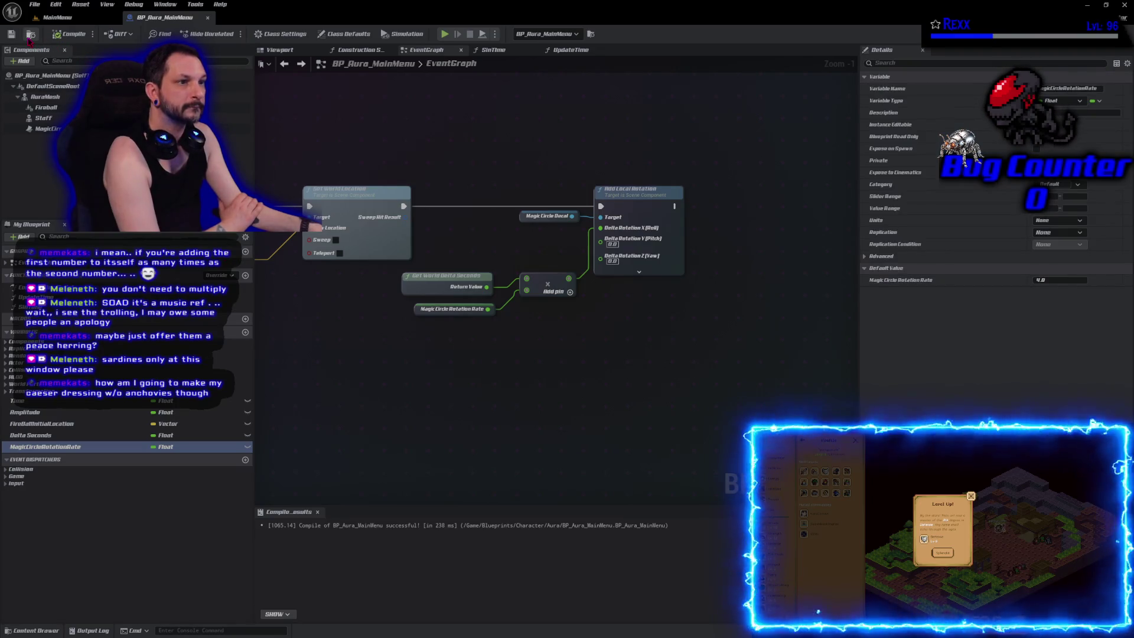
{"action": "left_click", "coordinate": [29, 36]}
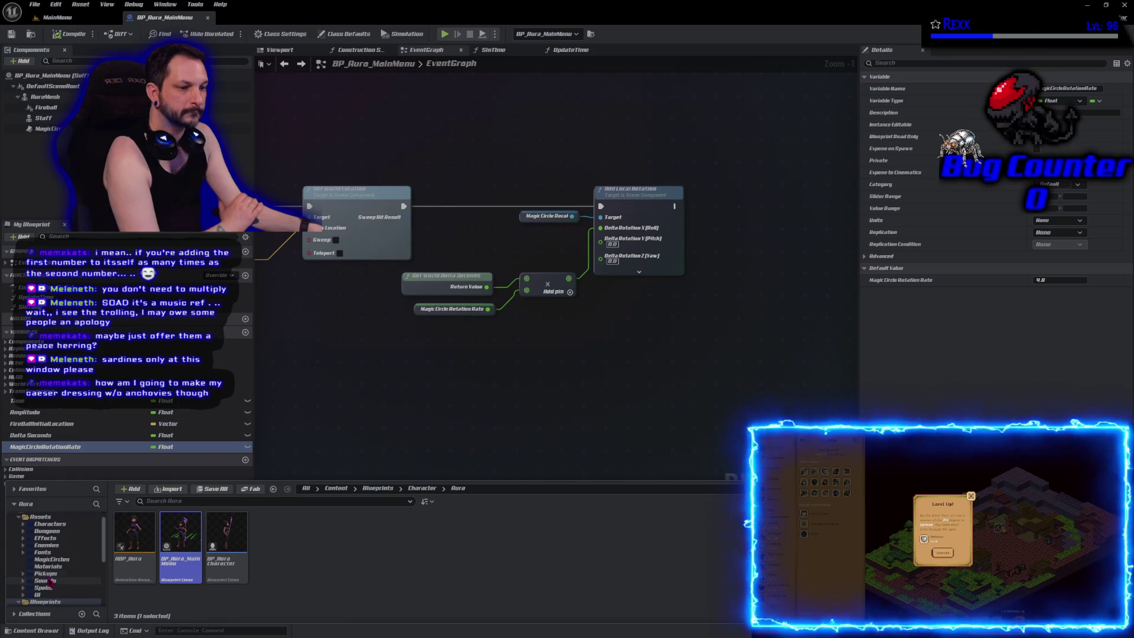
{"action": "scroll", "coordinate": [59, 585], "scroll_direction": "down", "scroll_amount": 3}
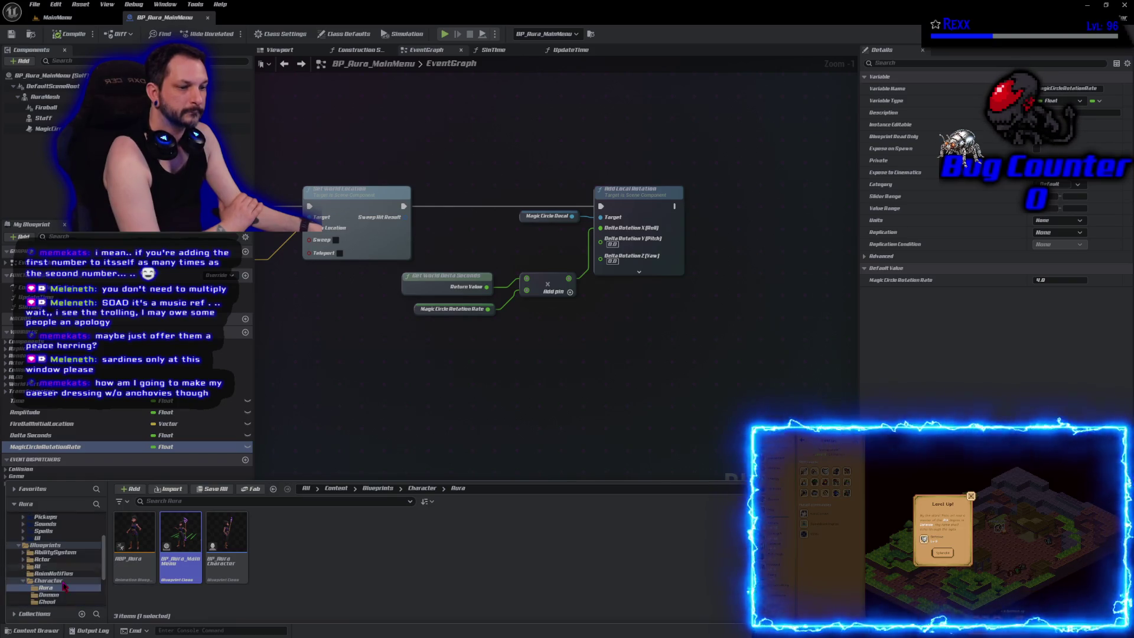
{"action": "scroll", "coordinate": [65, 587], "scroll_direction": "down", "scroll_amount": 3}
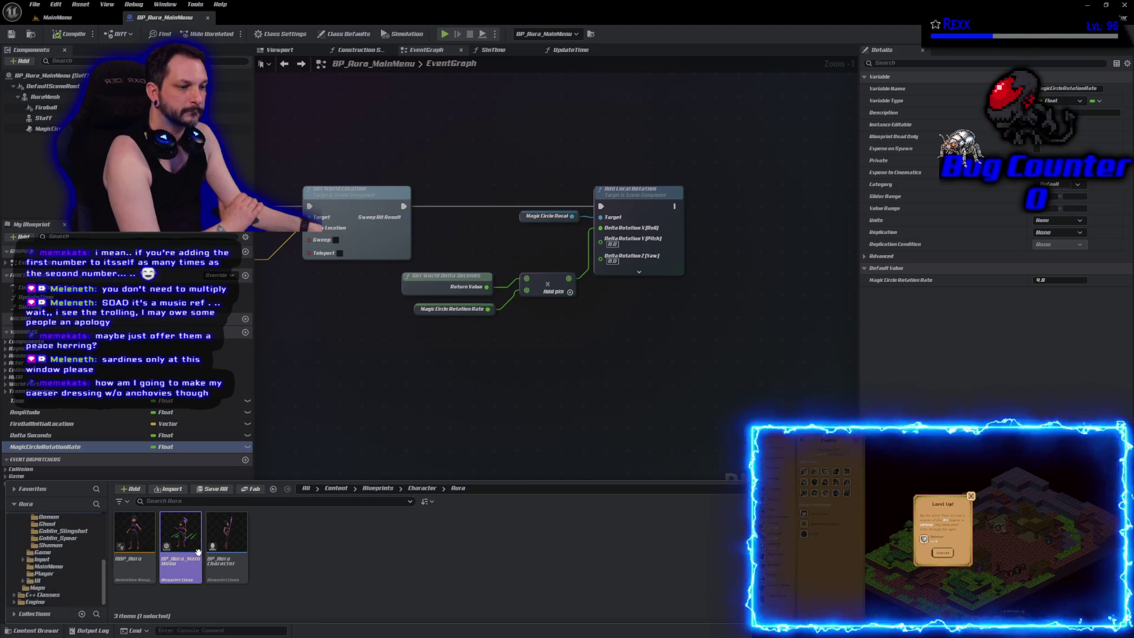
{"action": "mouse_move", "coordinate": [179, 537]}
{"action": "left_mouse_down"}
{"action": "mouse_move", "coordinate": [136, 568]}
{"action": "mouse_move", "coordinate": [67, 568]}
{"action": "left_mouse_up"}
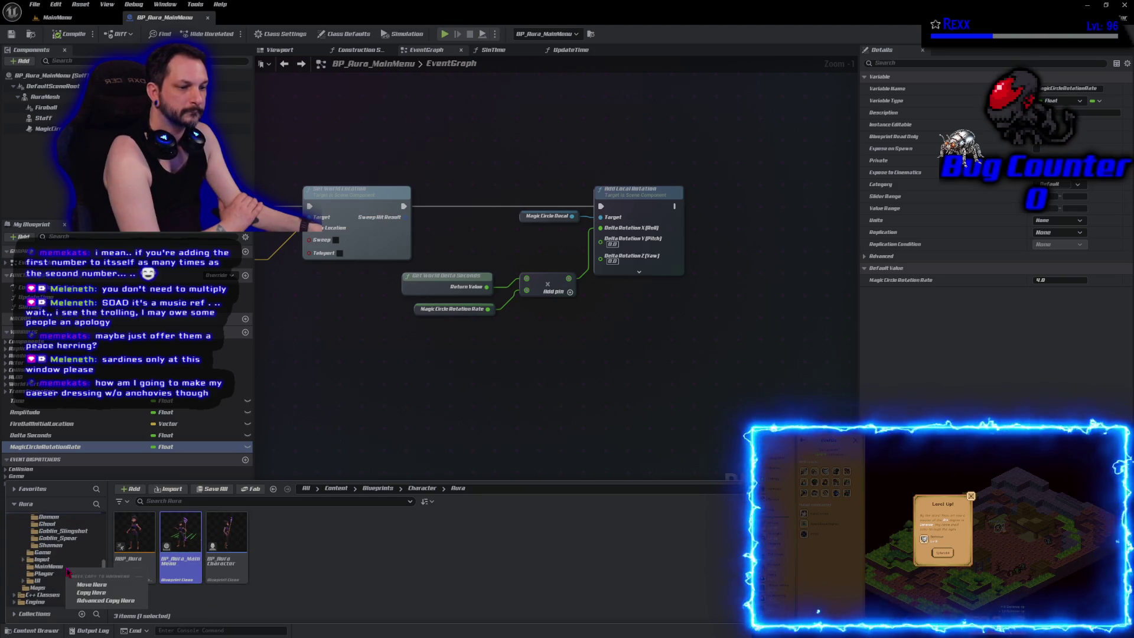
{"action": "left_click", "coordinate": [93, 585]}
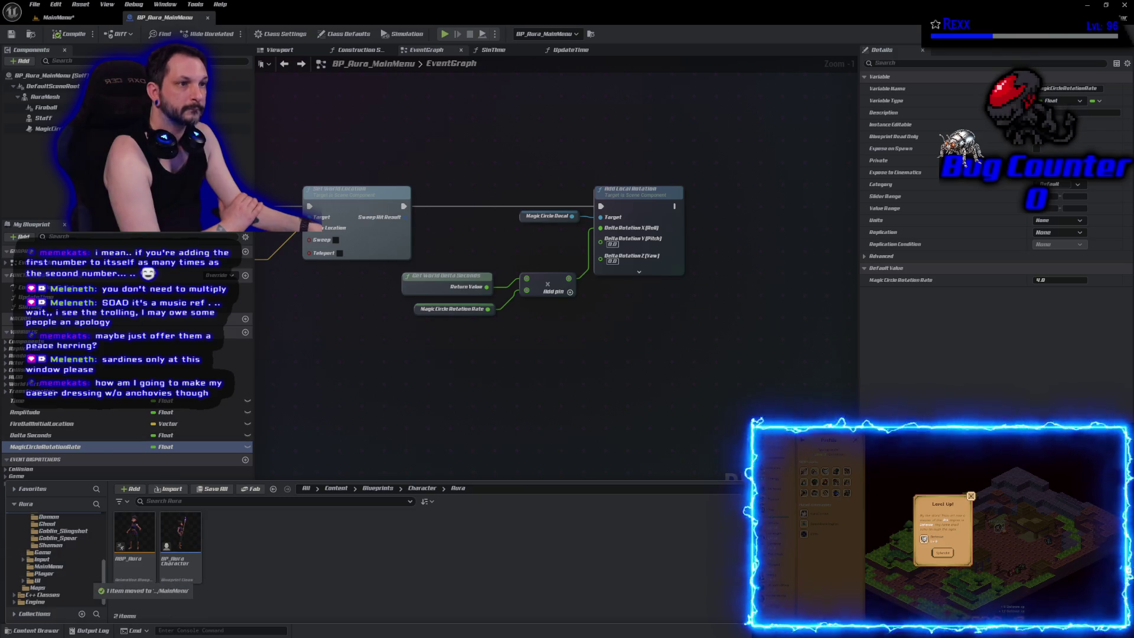
{"action": "left_click", "coordinate": [61, 25]}
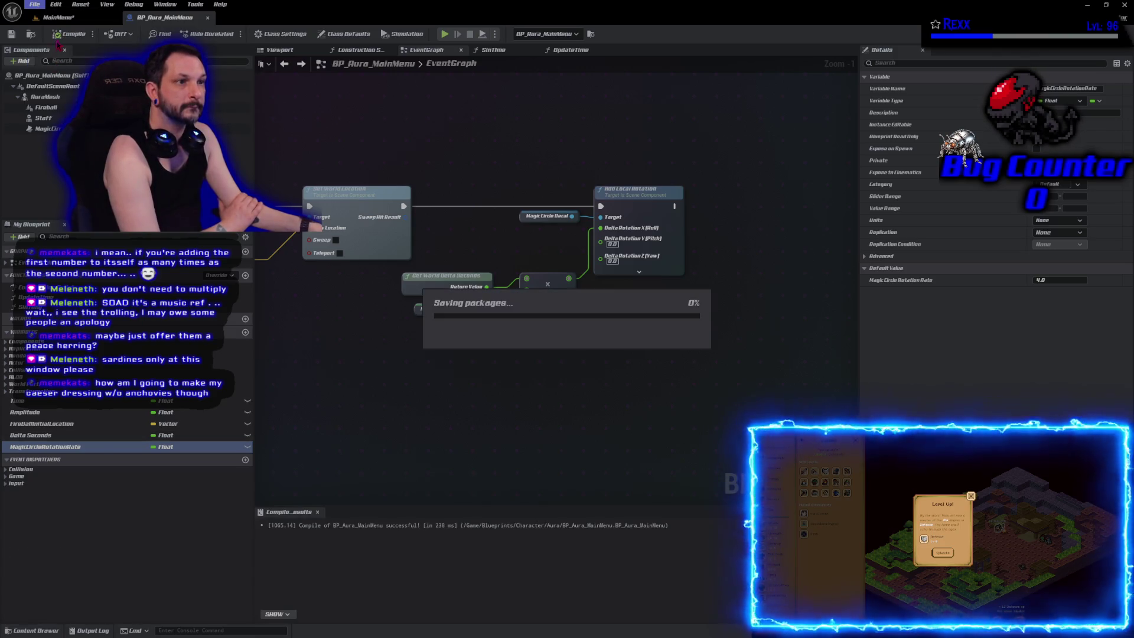
{"action": "left_click", "coordinate": [59, 19]}
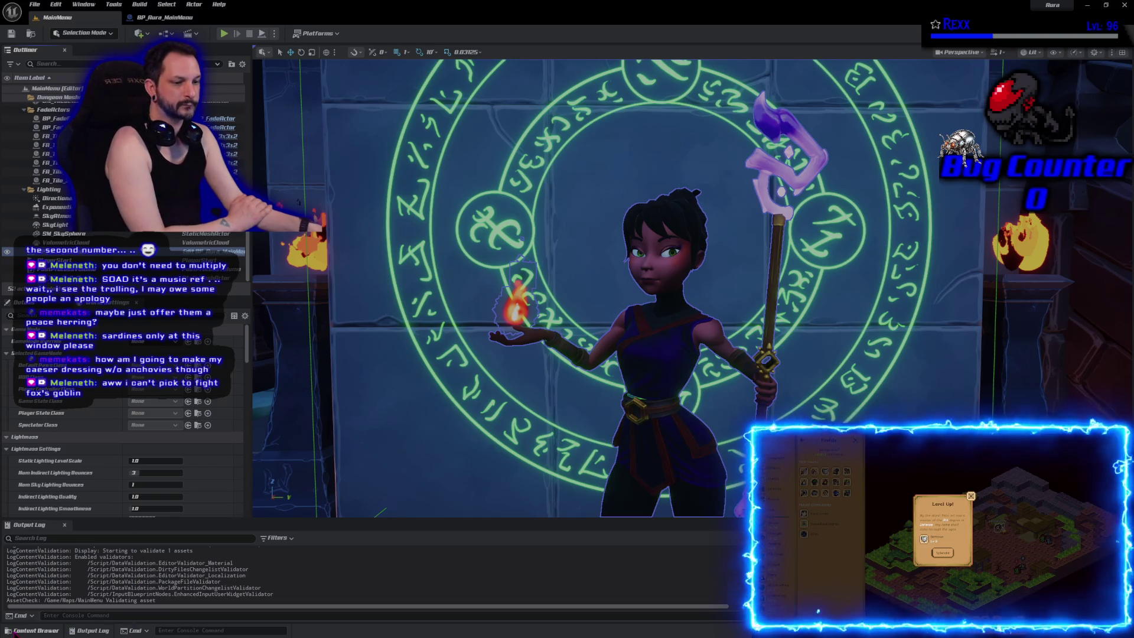
Step: In the MainMenu folder, create a UserWidget-based Widget Blueprint named WBP_Title
{"action": "left_click", "coordinate": [35, 631]}
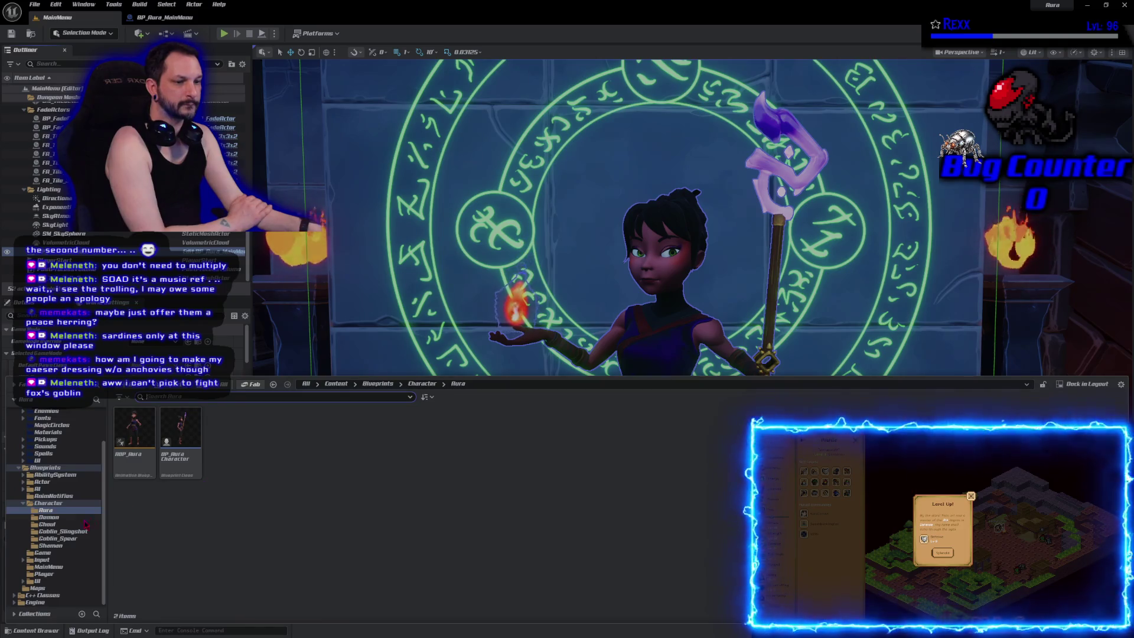
{"action": "left_click", "coordinate": [49, 566]}
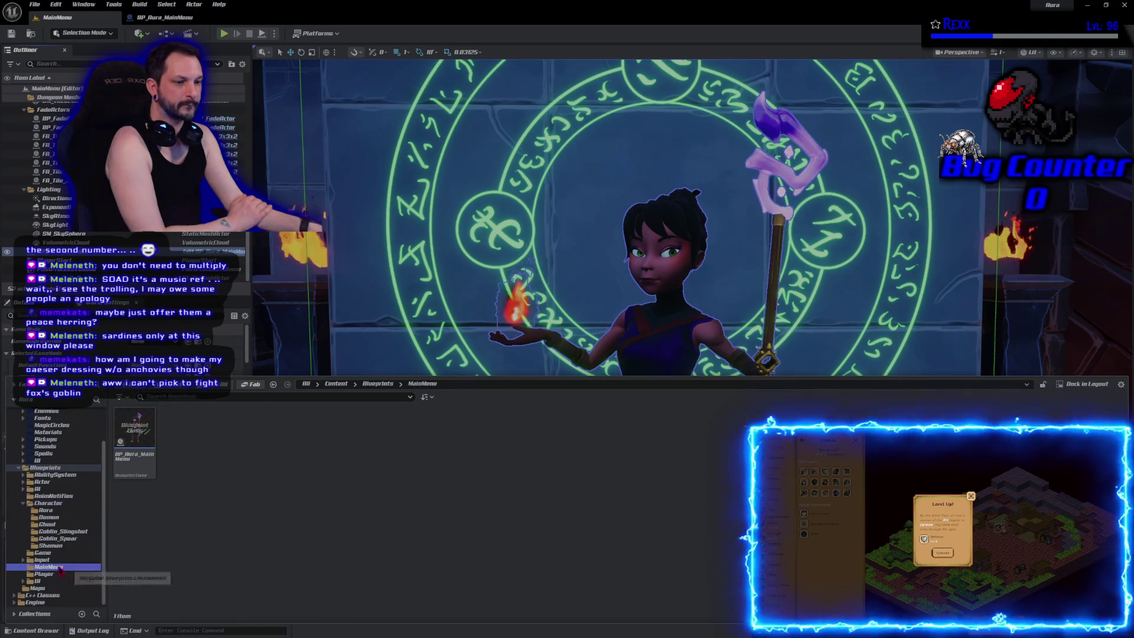
{"action": "right_click", "coordinate": [287, 428]}
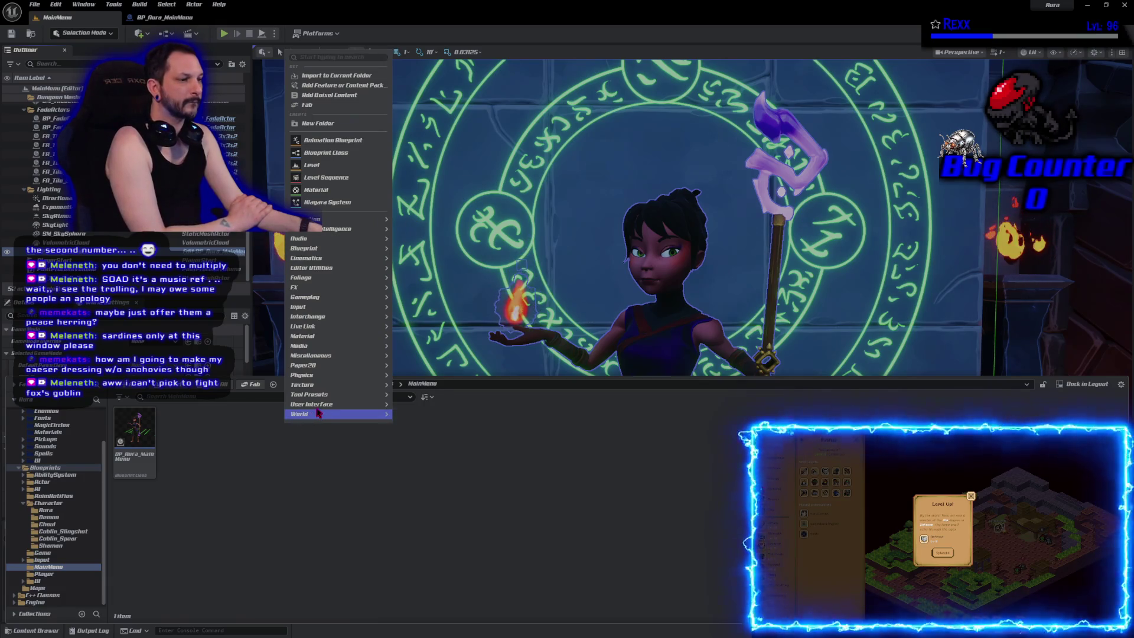
{"action": "mouse_move", "coordinate": [324, 406]}
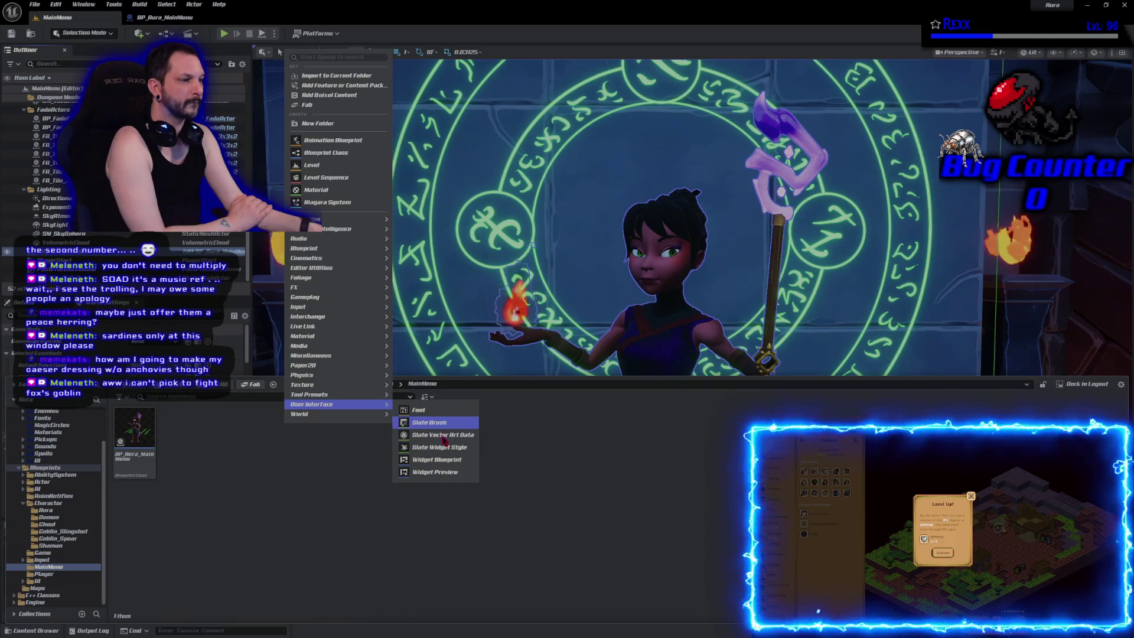
{"action": "left_click", "coordinate": [442, 460]}
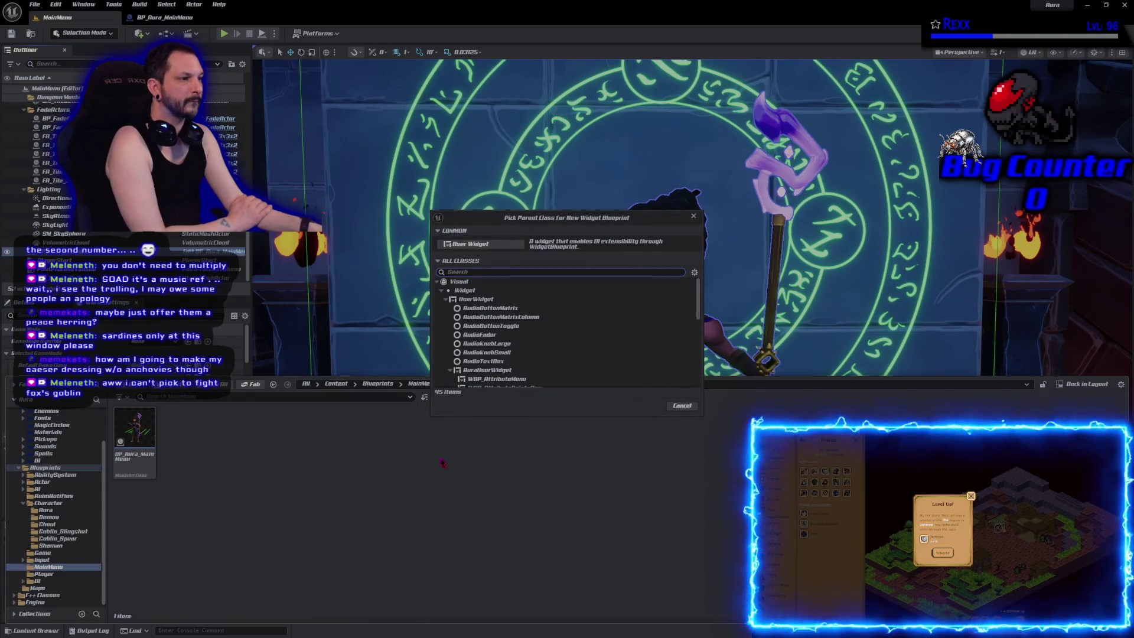
{"action": "left_click", "coordinate": [476, 300]}
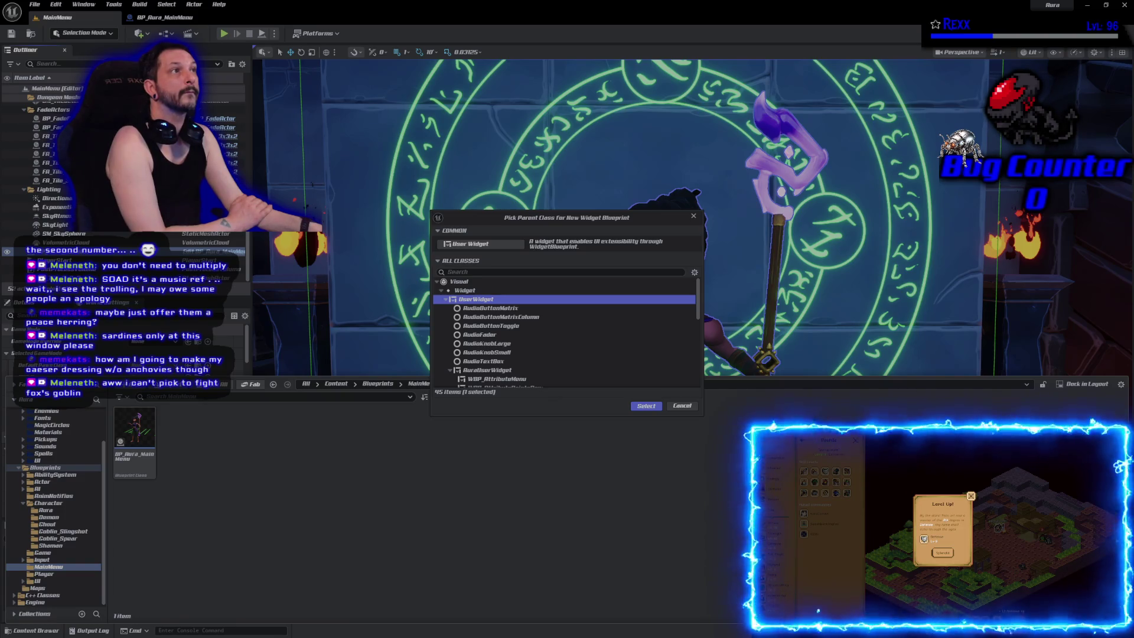
{"action": "left_click", "coordinate": [647, 406]}
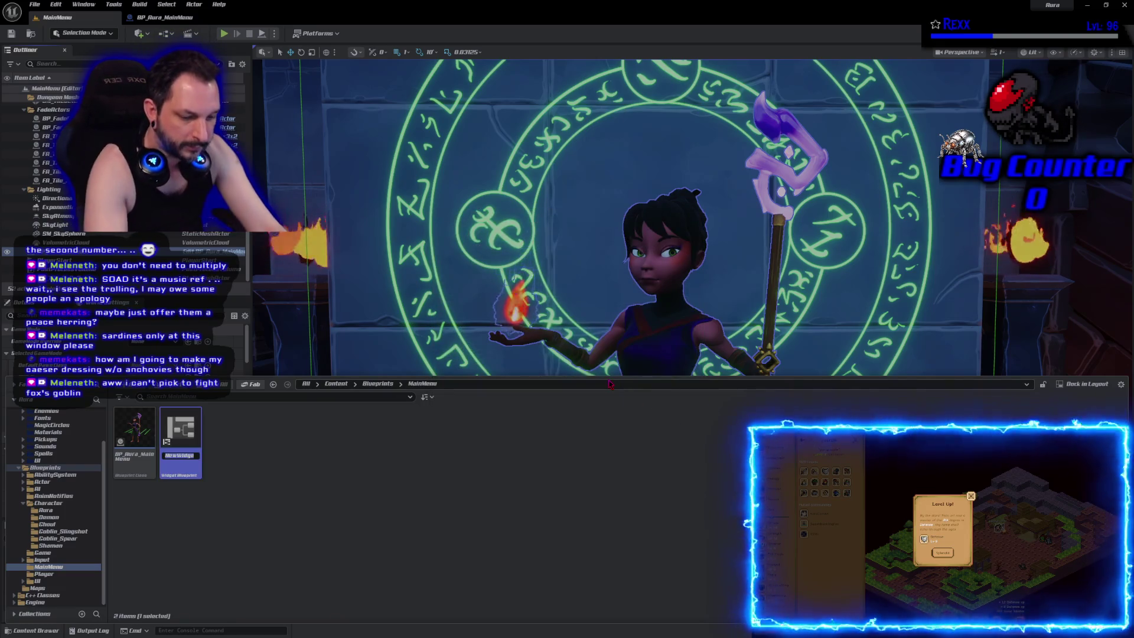
{"action": "type", "text": "WBP_"}
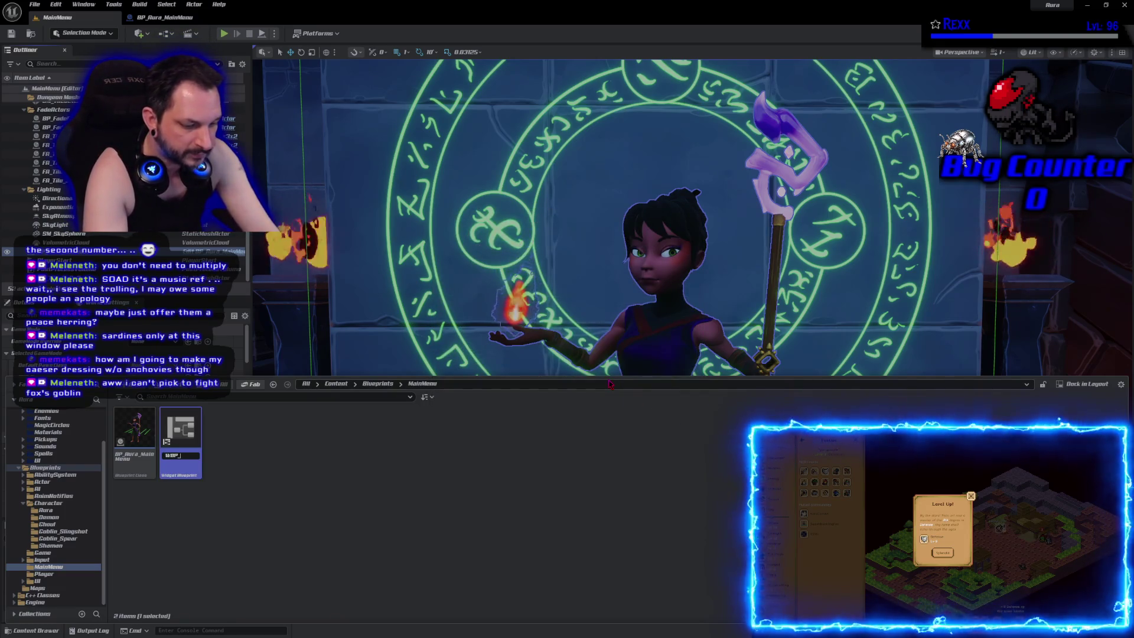
{"action": "type", "text": "Title"}
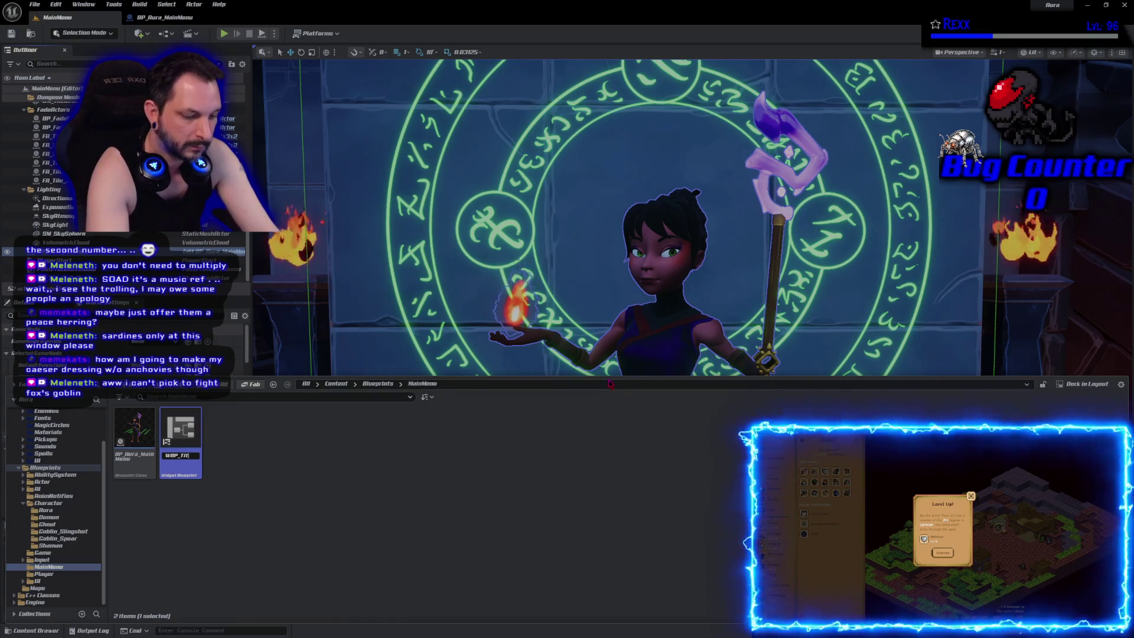
{"action": "key", "text": "Return"}
{"action": "key", "text": "Return"}
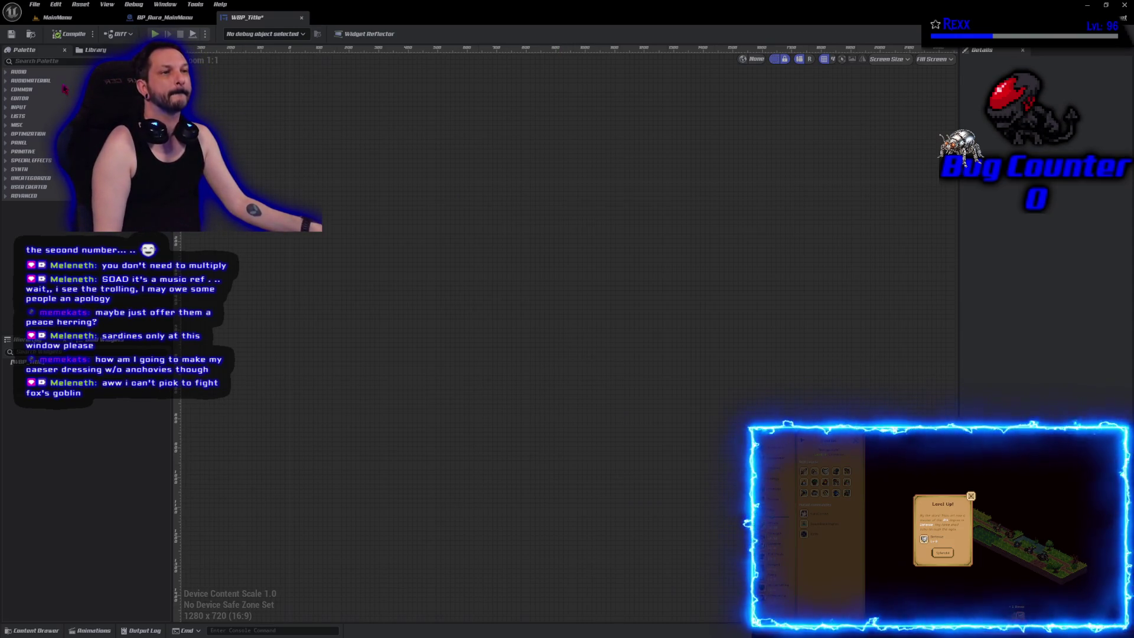
Step: Add an Overlay as WBP_Title's root, save, and set the preview to Desired on Screen
{"action": "left_click", "coordinate": [52, 61]}
{"action": "type", "text": "overlay"}
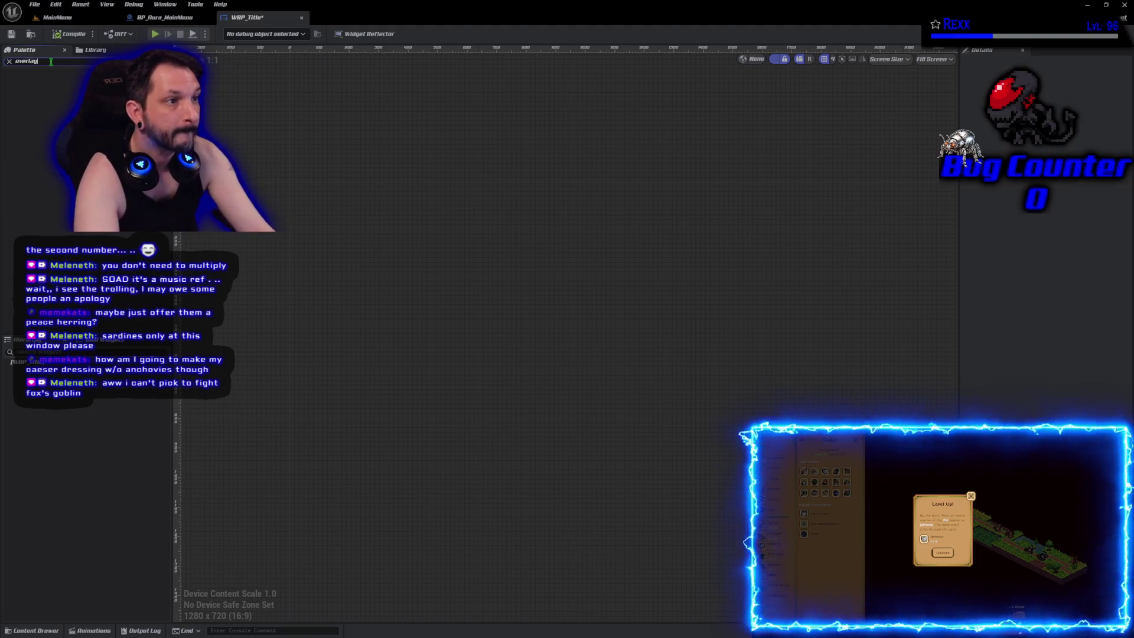
{"action": "mouse_move", "coordinate": [46, 81]}
{"action": "left_mouse_down"}
{"action": "mouse_move", "coordinate": [65, 358]}
{"action": "mouse_move", "coordinate": [35, 367]}
{"action": "left_mouse_up"}
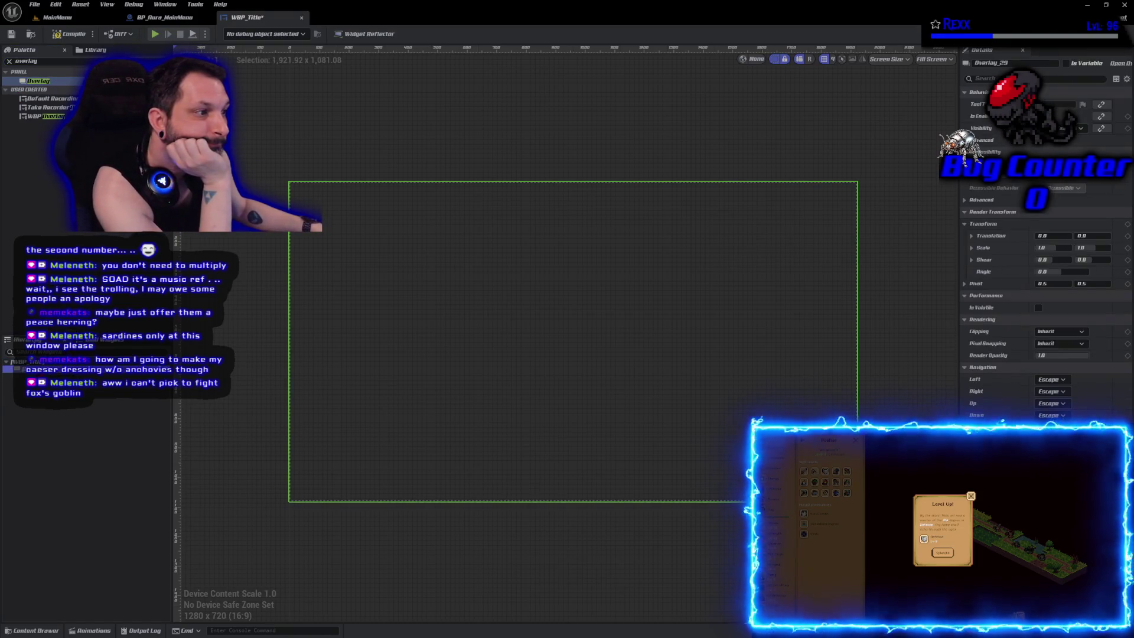
{"action": "key", "text": "ctrl+s"}
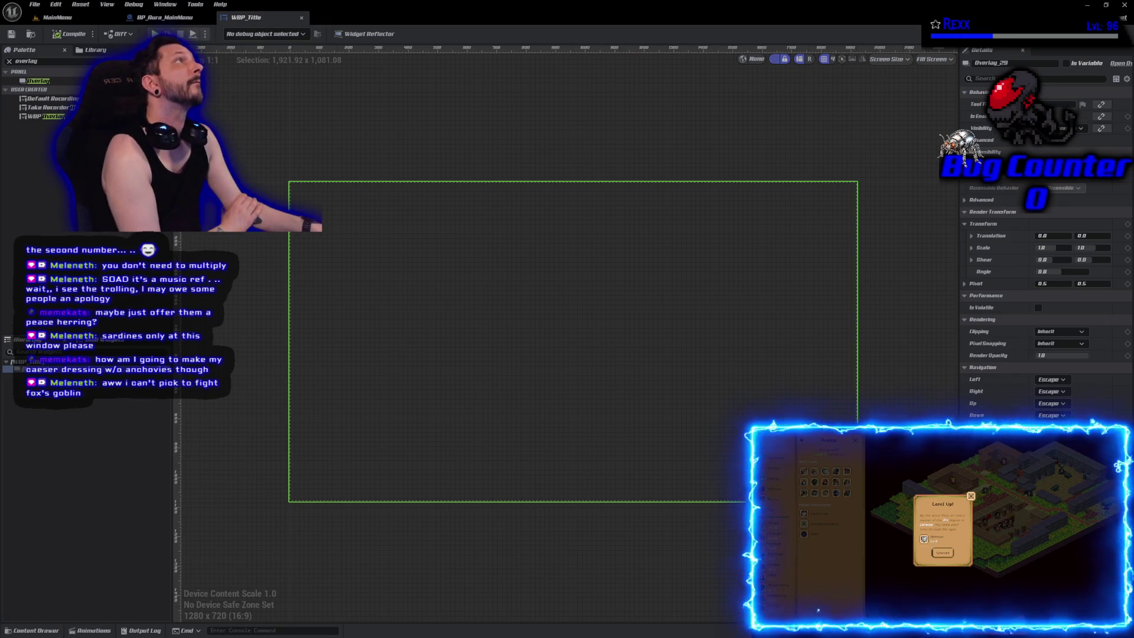
{"action": "left_click", "coordinate": [934, 59]}
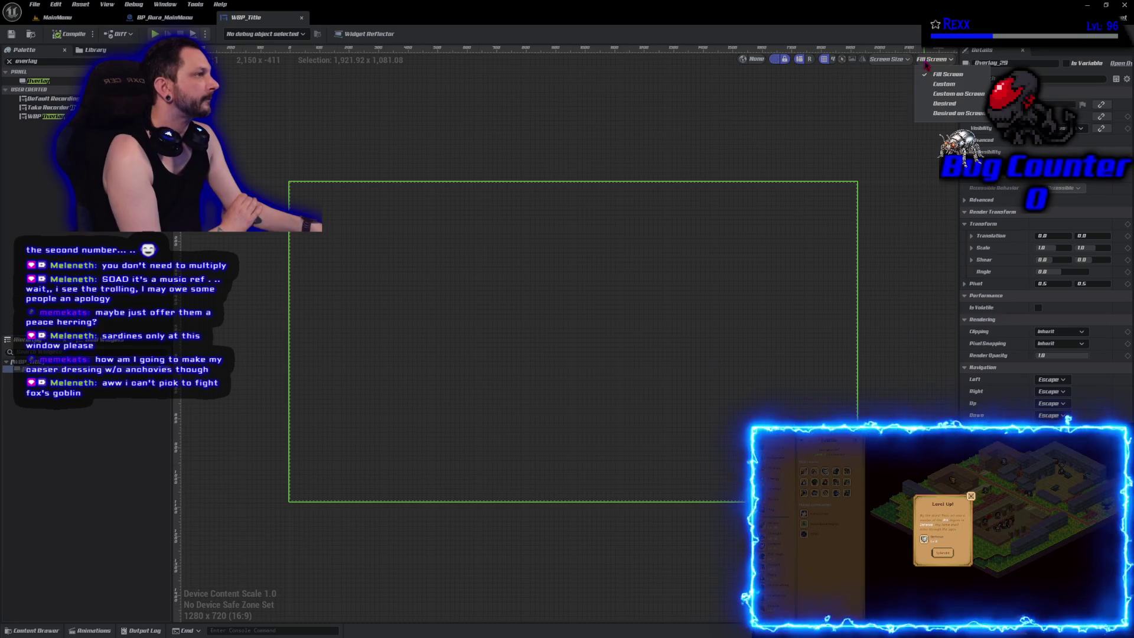
{"action": "left_click", "coordinate": [950, 114]}
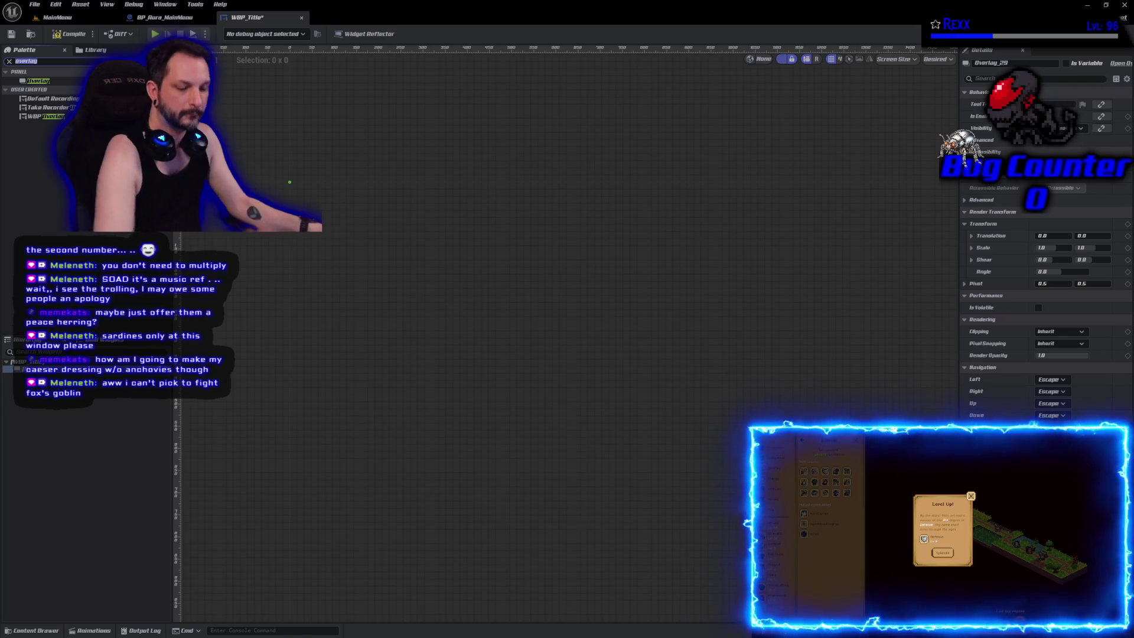
Step: Place a Text Block reading AURA in the widget, then compile and save it
{"action": "key", "text": "BackSpace"}
{"action": "key", "text": "BackSpace"}
{"action": "key", "text": "BackSpace"}
{"action": "type", "text": "text"}
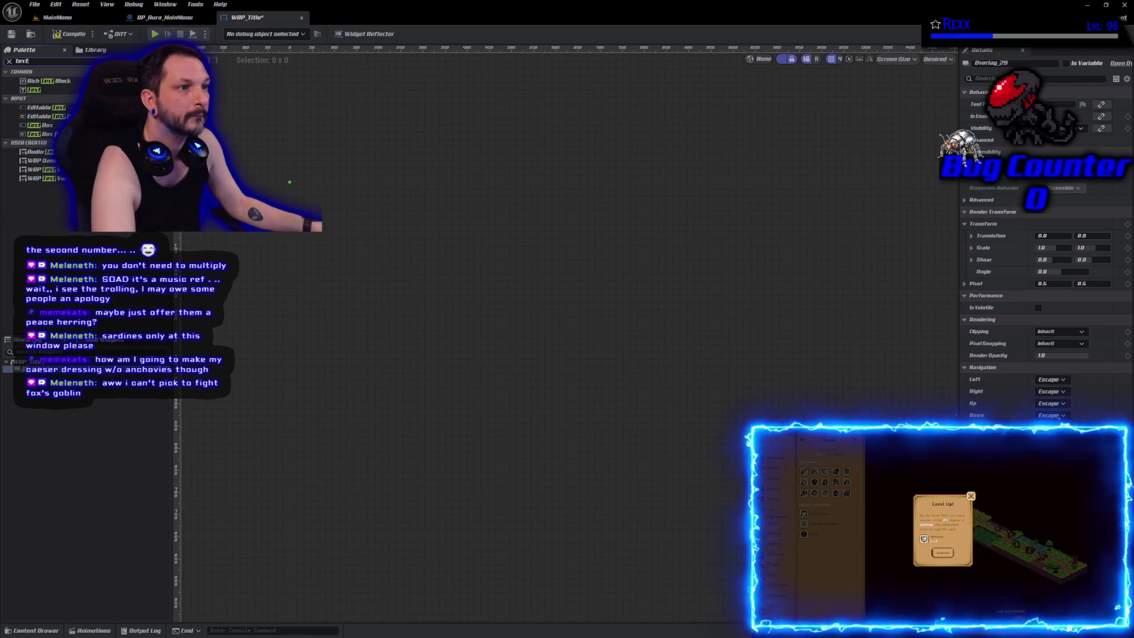
{"action": "left_click", "coordinate": [34, 90]}
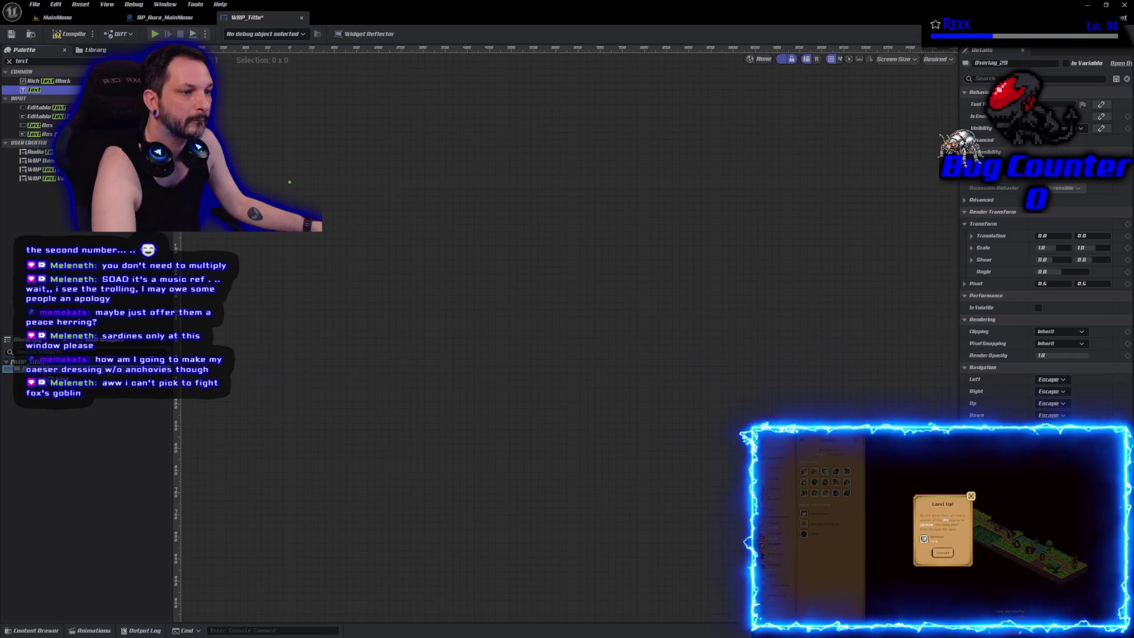
{"action": "left_click_drag", "start_coordinate": [289, 182], "coordinate": [290, 182]}
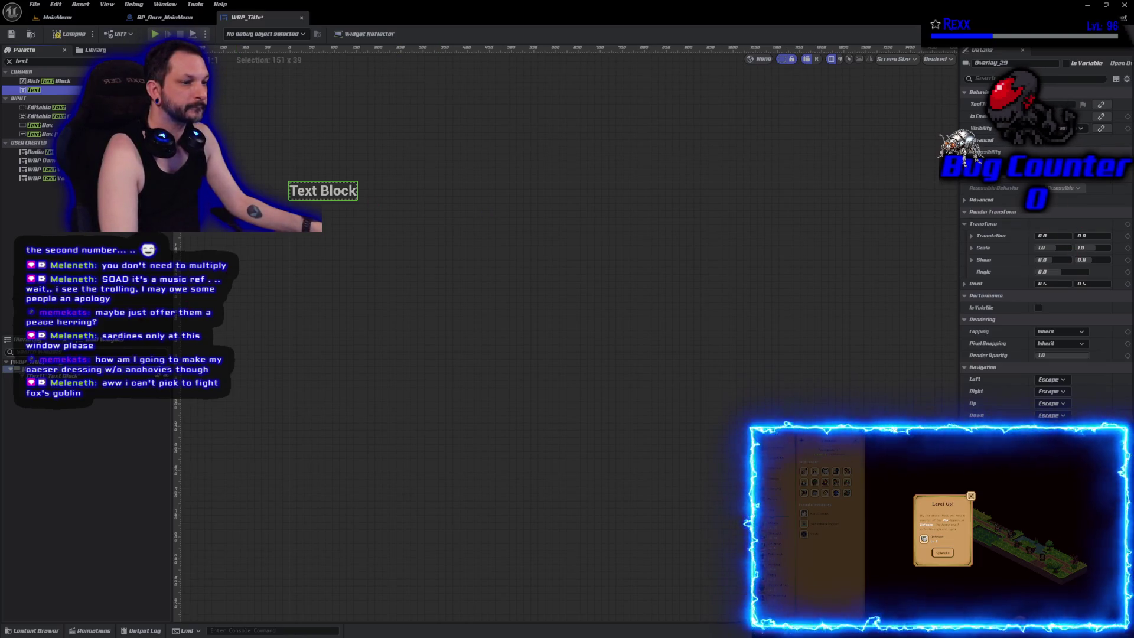
{"action": "left_click", "coordinate": [324, 191]}
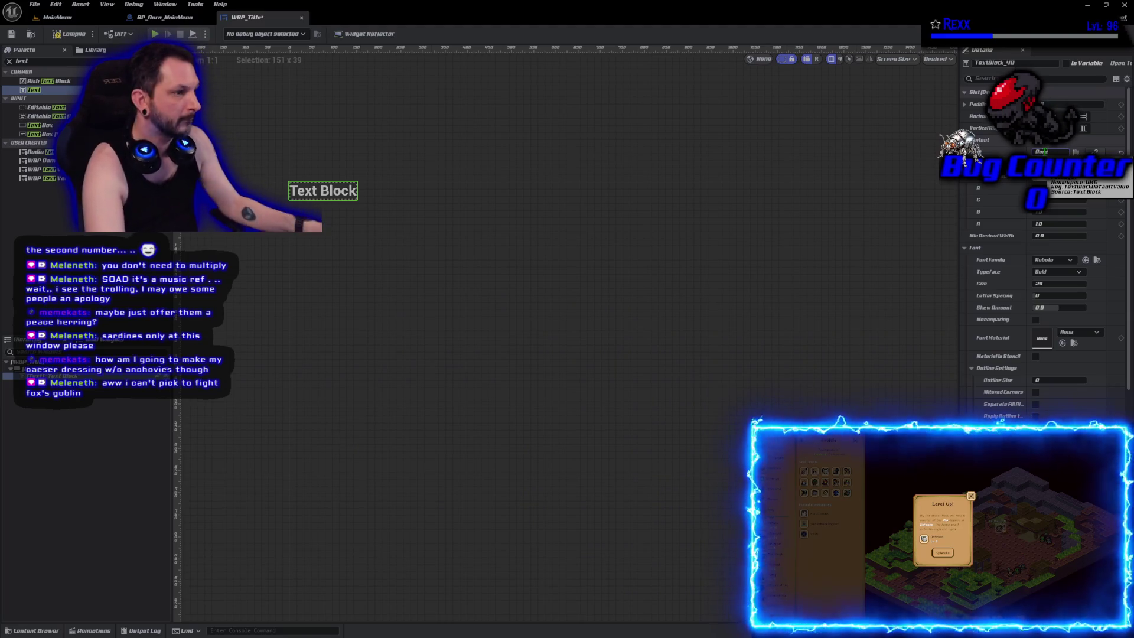
{"action": "left_click", "coordinate": [72, 34]}
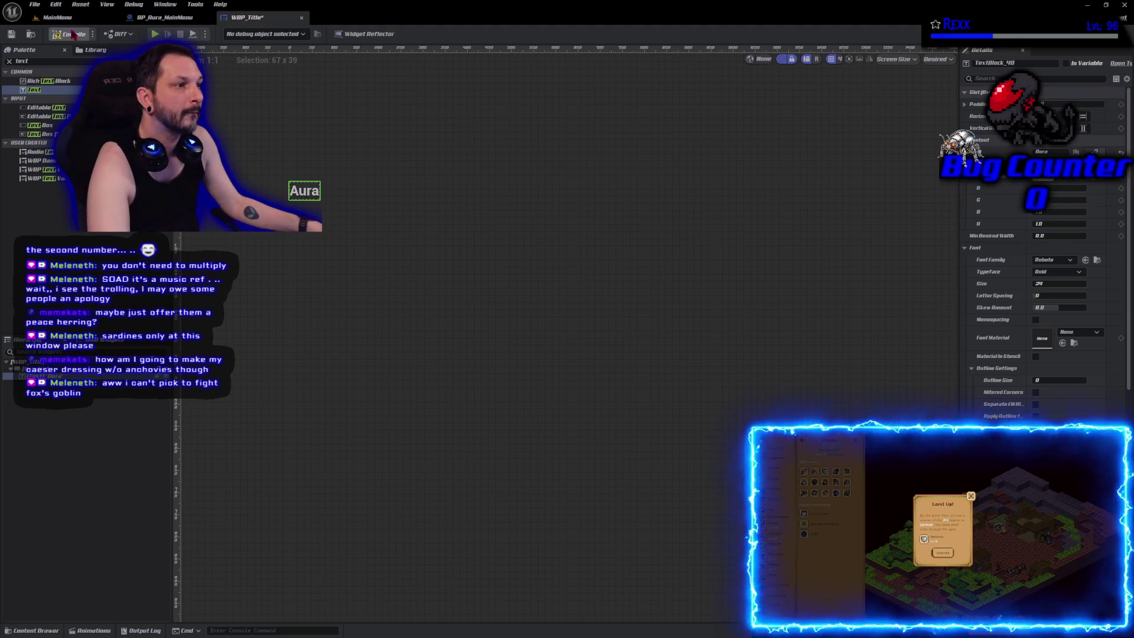
{"action": "left_click", "coordinate": [11, 34]}
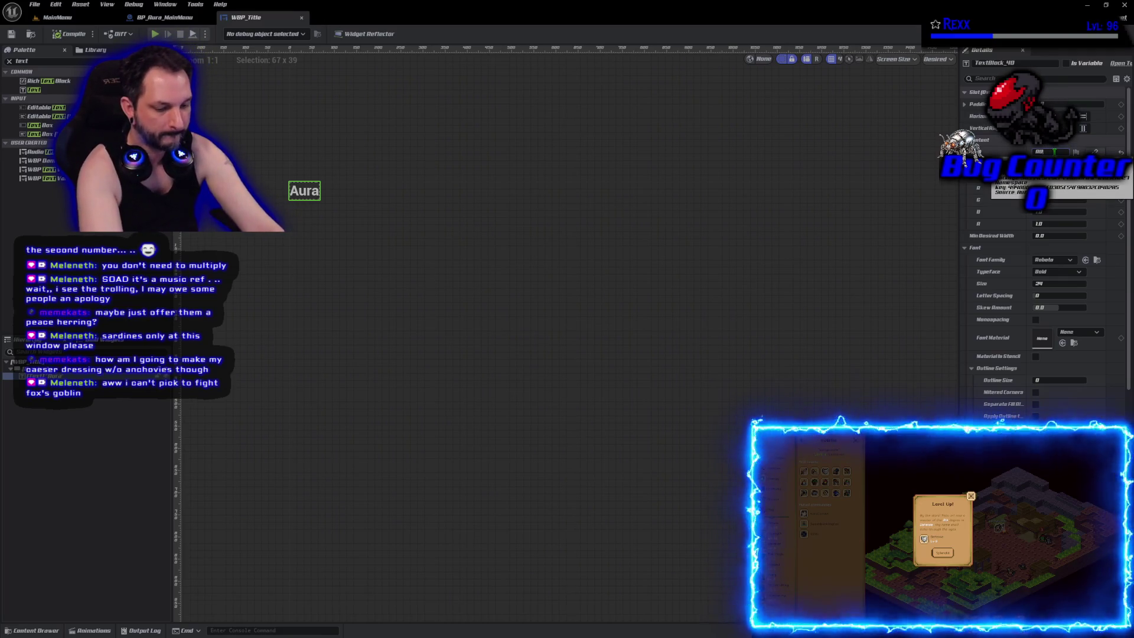
{"action": "type", "text": "AURA"}
{"action": "key", "text": "ctrl+s"}
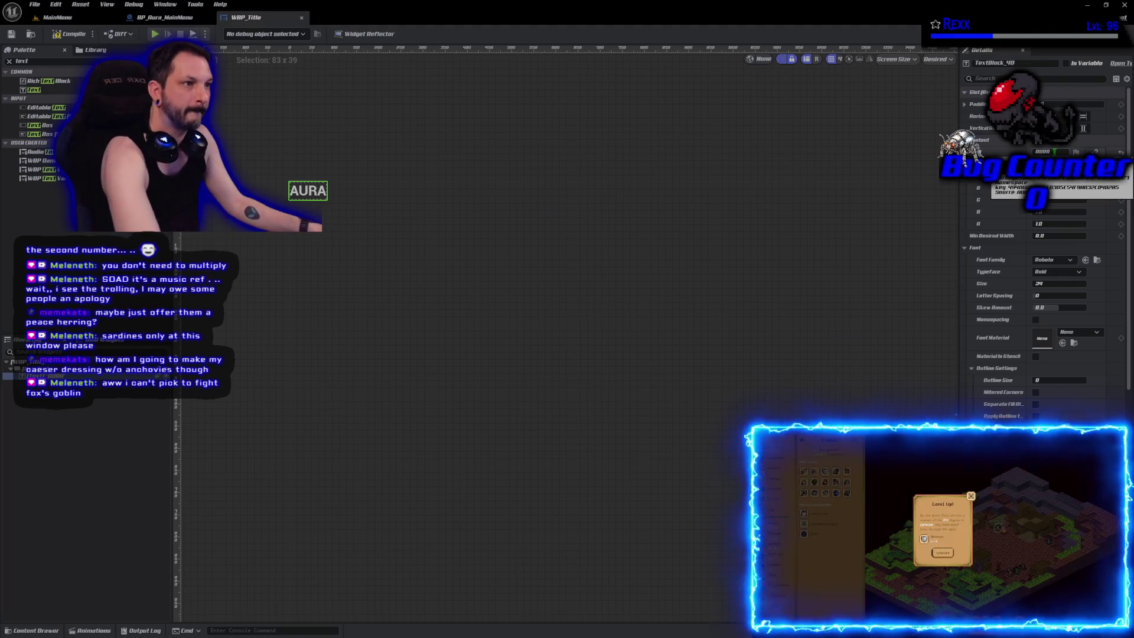
{"action": "left_click", "coordinate": [424, 235]}
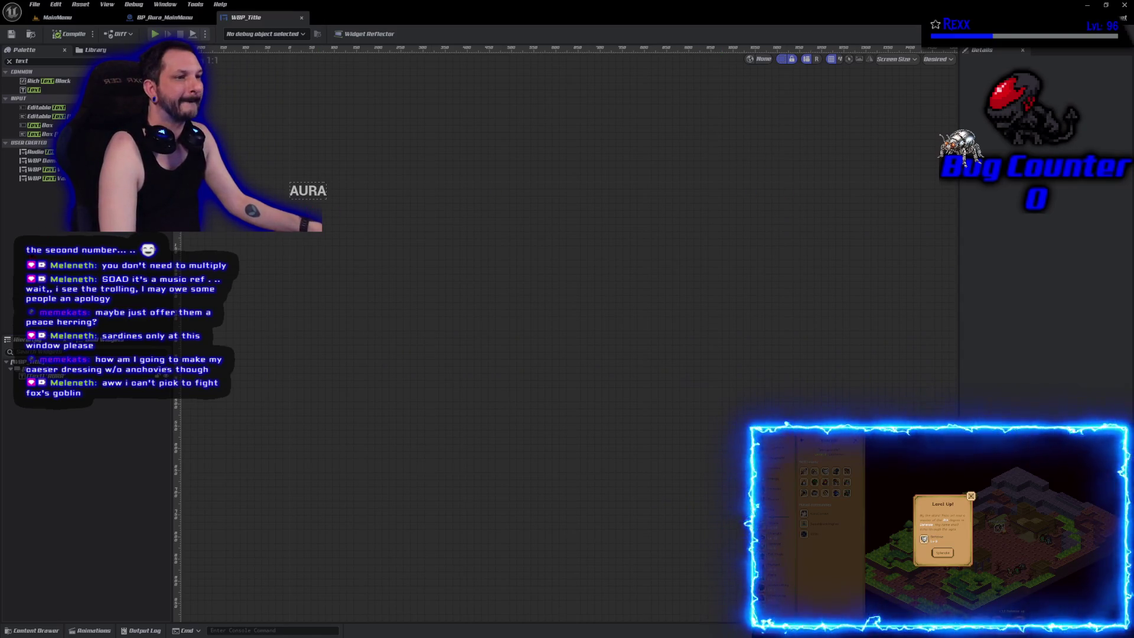
Step: Try the Amarante font on the AURA text and compile the widget
{"action": "left_click", "coordinate": [308, 190]}
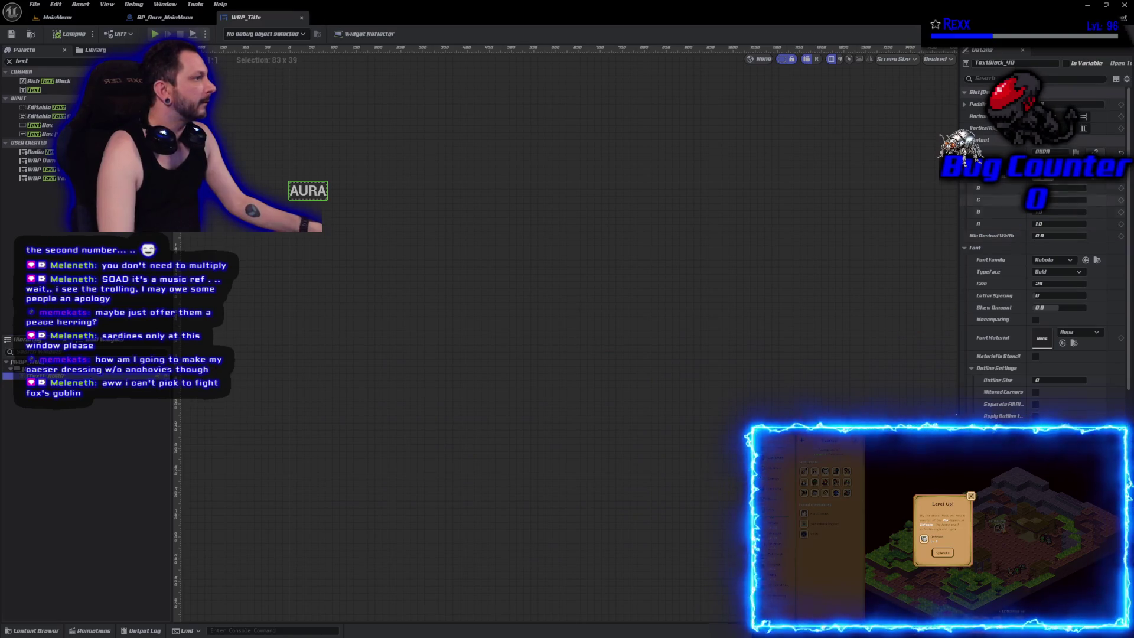
{"action": "left_click", "coordinate": [1079, 332]}
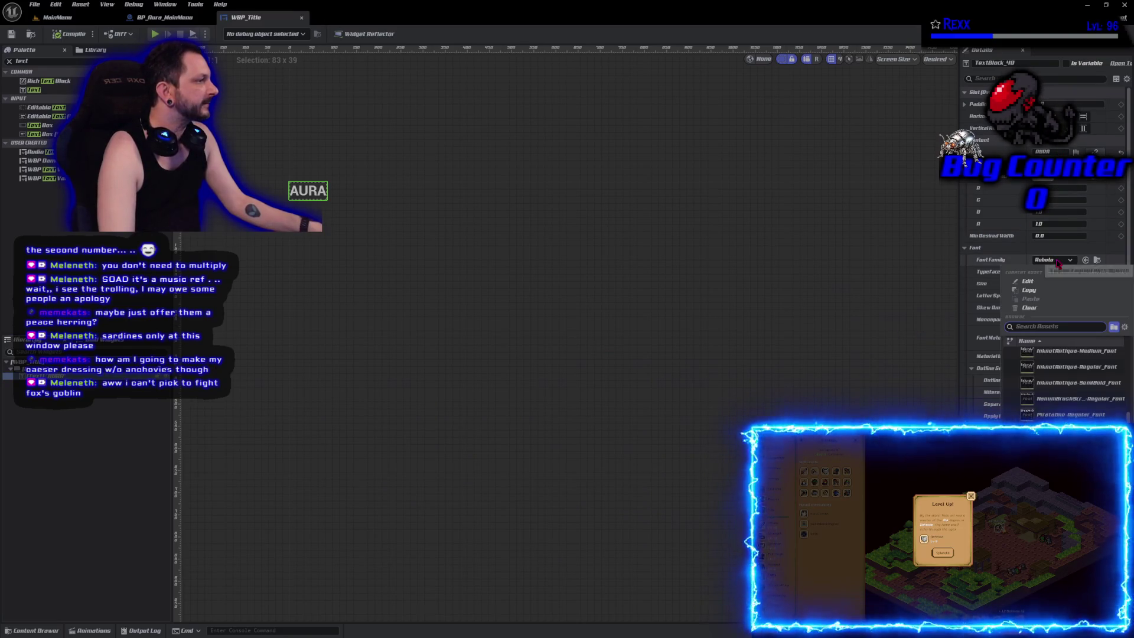
{"action": "scroll", "coordinate": [1068, 378], "scroll_direction": "up", "scroll_amount": 10}
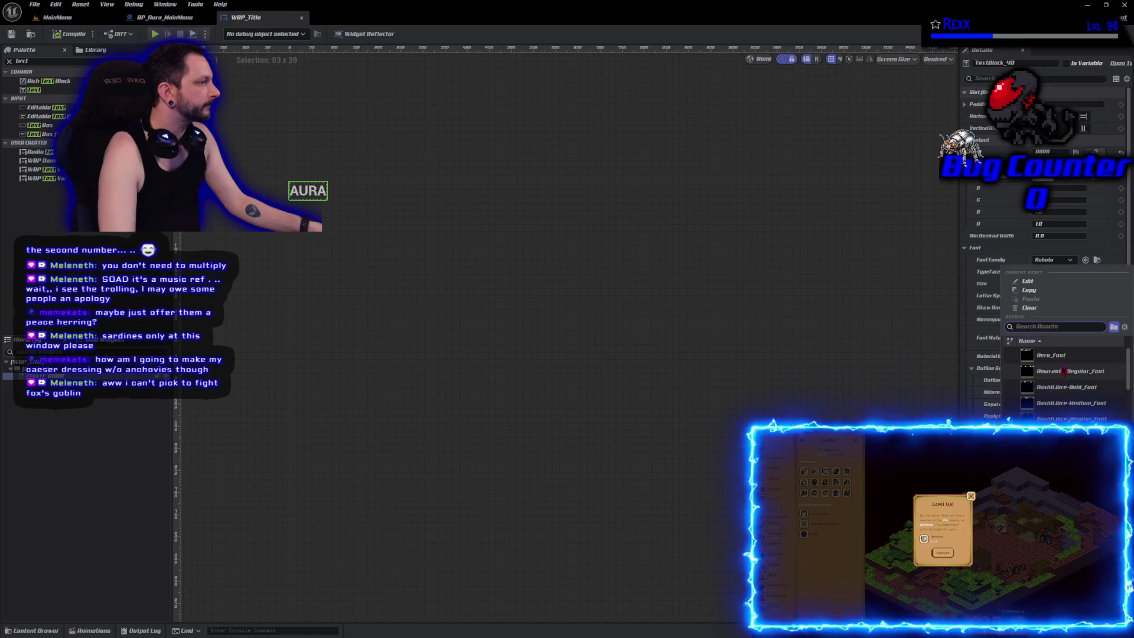
{"action": "left_click", "coordinate": [1071, 371]}
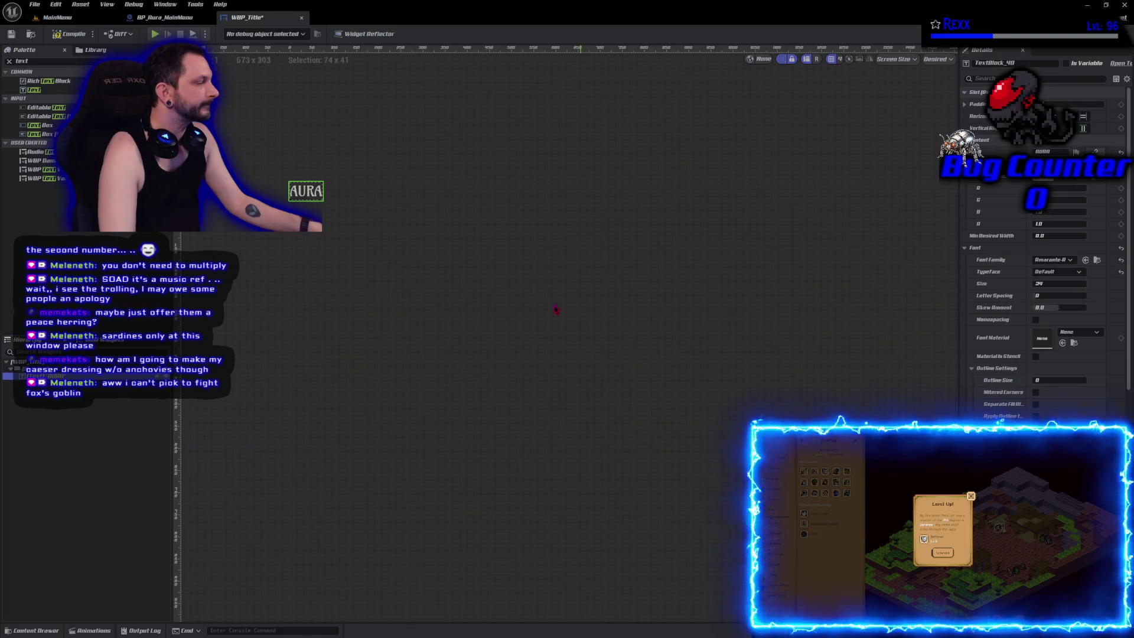
{"action": "left_click", "coordinate": [68, 37]}
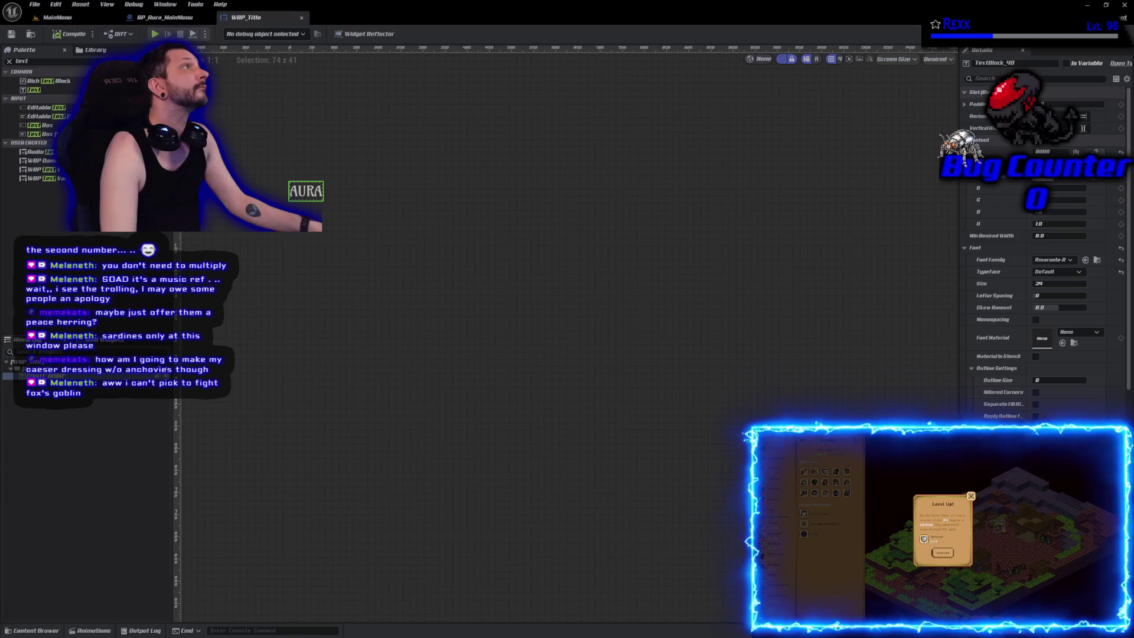
Step: Switch the AURA font family to PirataOne, compile, and begin editing letter spacing
{"action": "left_click", "coordinate": [1055, 260]}
{"action": "scroll", "coordinate": [1048, 378], "scroll_direction": "down", "scroll_amount": 10}
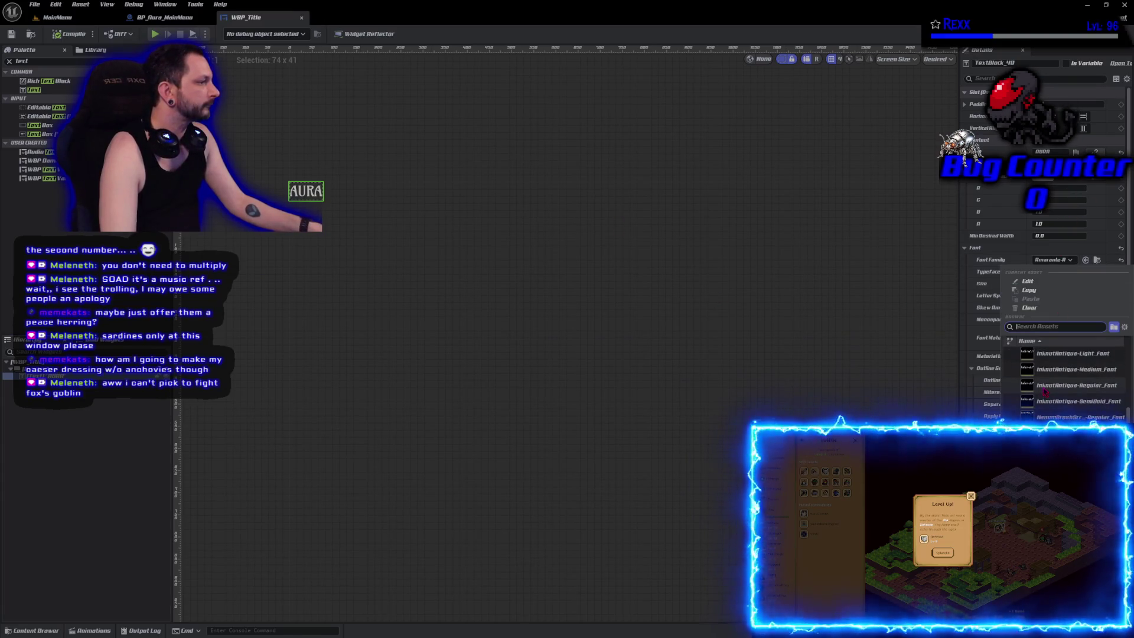
{"action": "scroll", "coordinate": [1072, 384], "scroll_direction": "down", "scroll_amount": 5}
{"action": "left_click", "coordinate": [1072, 384]}
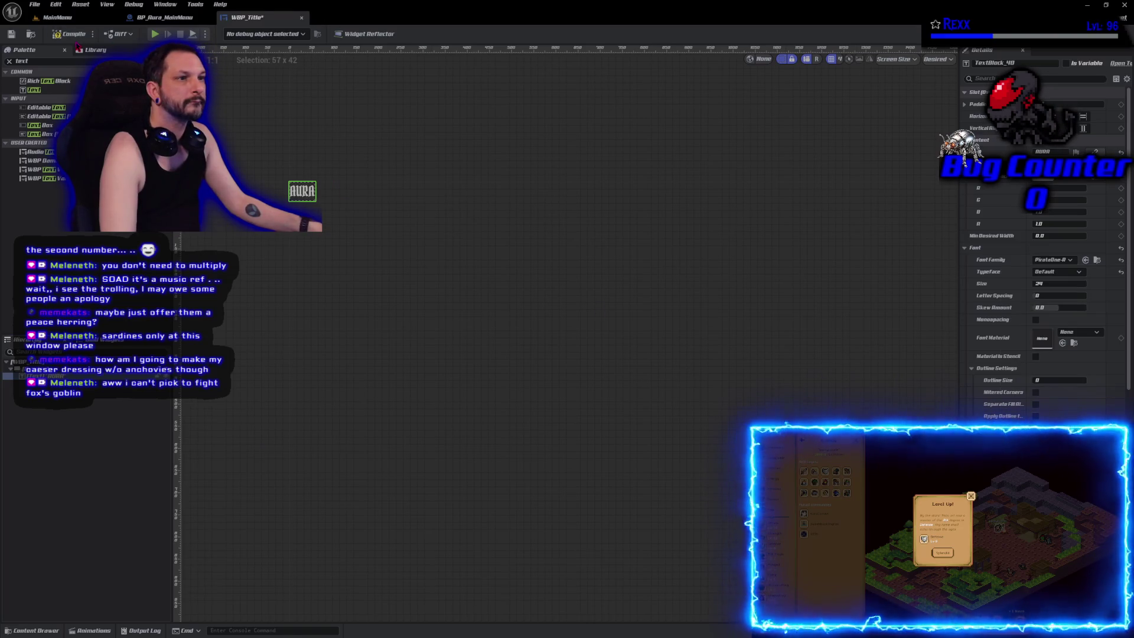
{"action": "left_click", "coordinate": [70, 38]}
{"action": "left_click", "coordinate": [69, 426]}
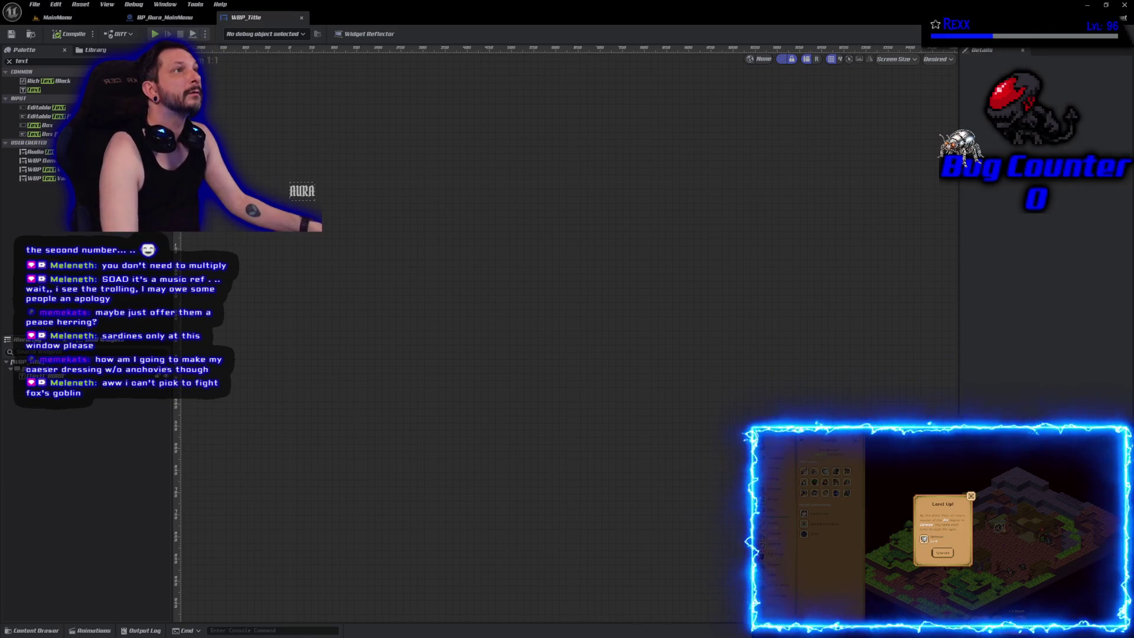
{"action": "left_click", "coordinate": [302, 191]}
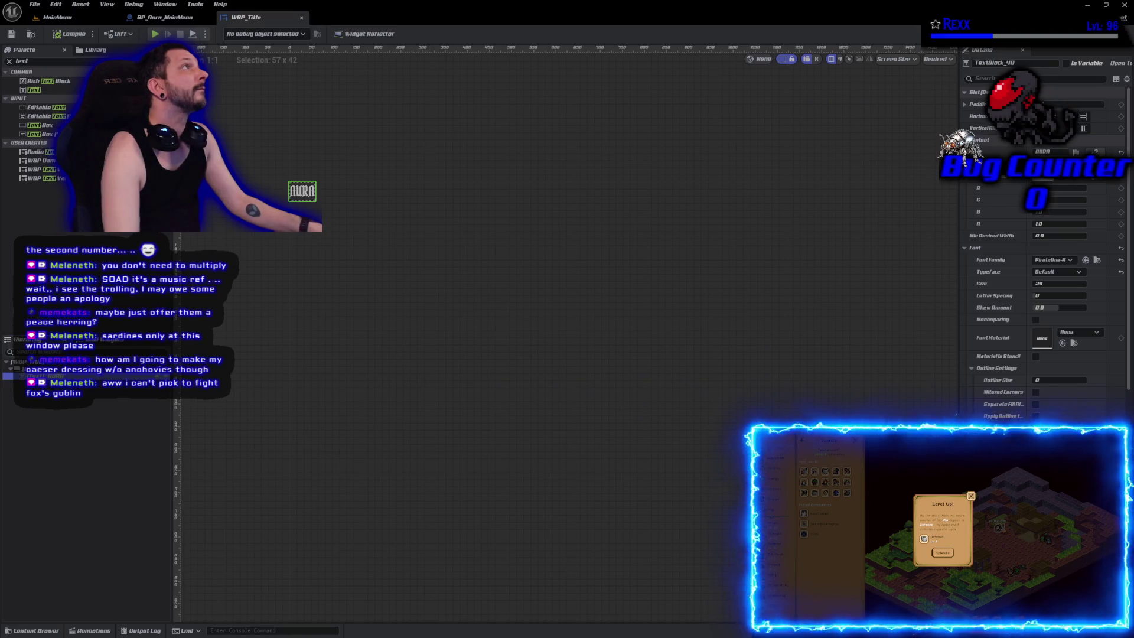
{"action": "left_click", "coordinate": [1049, 296]}
{"action": "type", "text": "5"}
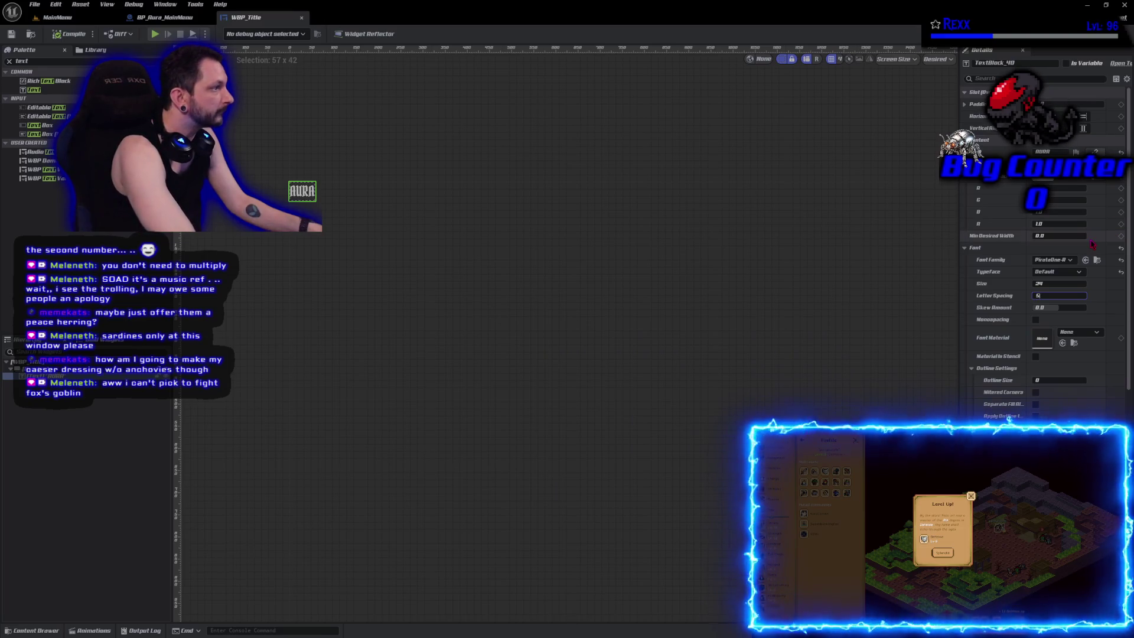
Step: Set AURA's letter spacing to 500 and outline size to 4, then save
{"action": "type", "text": "0"}
{"action": "key", "text": "Return"}
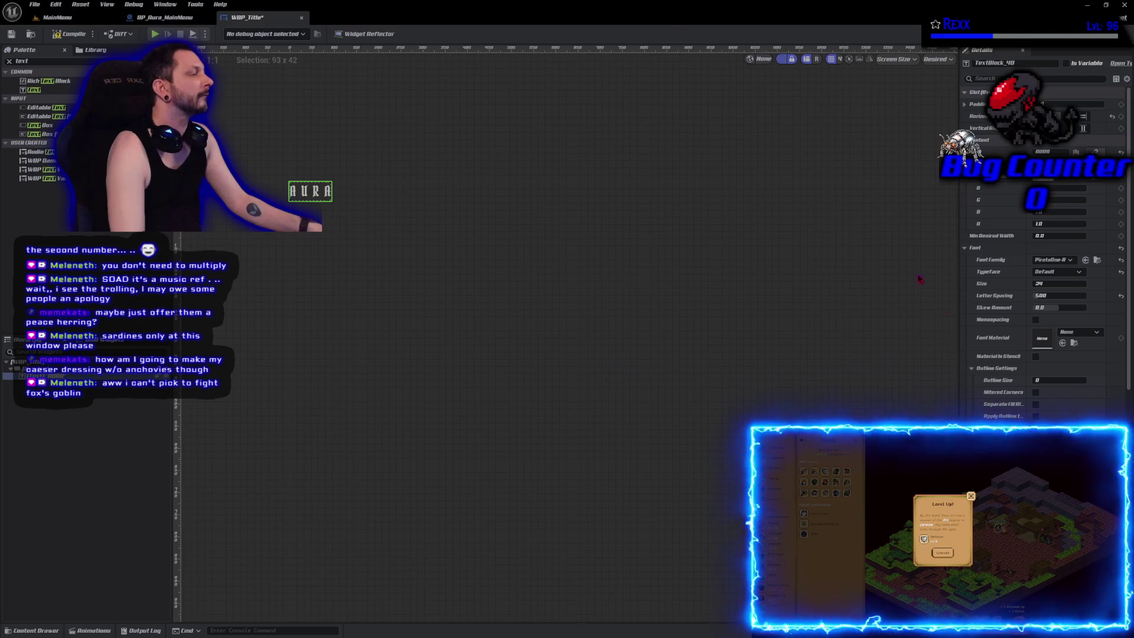
{"action": "left_click", "coordinate": [1053, 383]}
{"action": "type", "text": "4"}
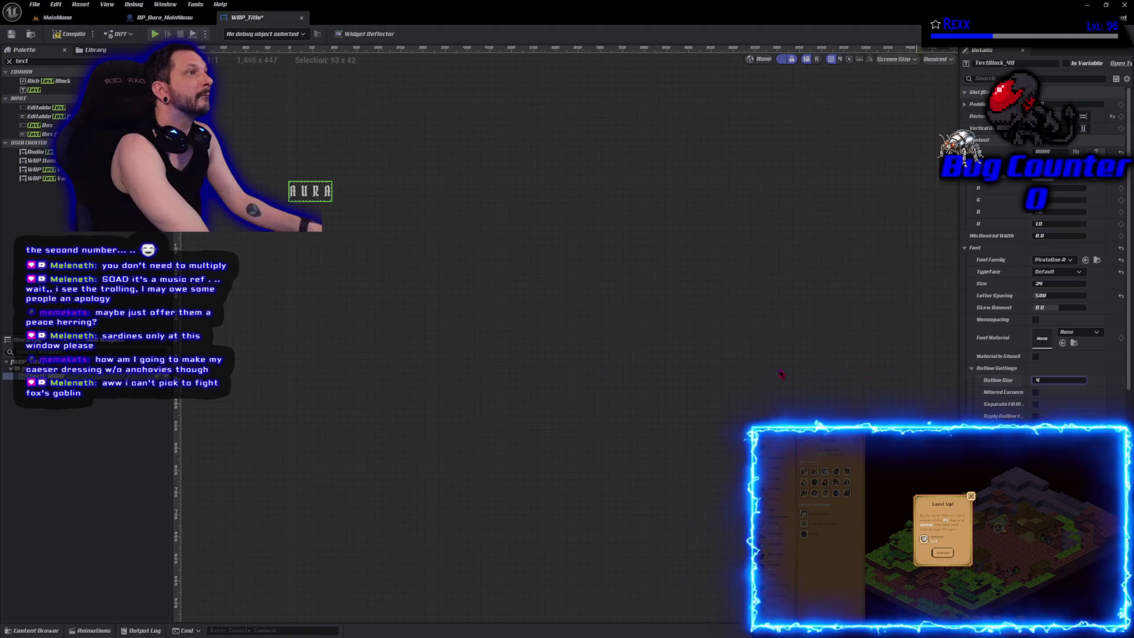
{"action": "key", "text": "Return"}
{"action": "left_click", "coordinate": [12, 34]}
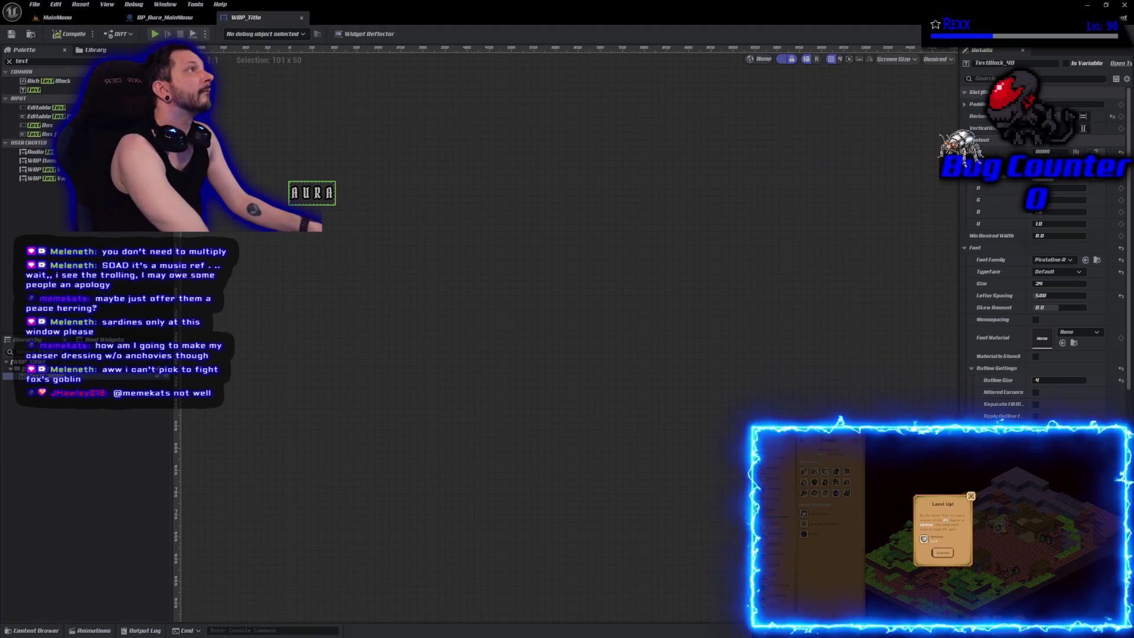
Step: Reduce the AURA text's outline size to 3
{"action": "left_click", "coordinate": [1058, 380]}
{"action": "type", "text": "3"}
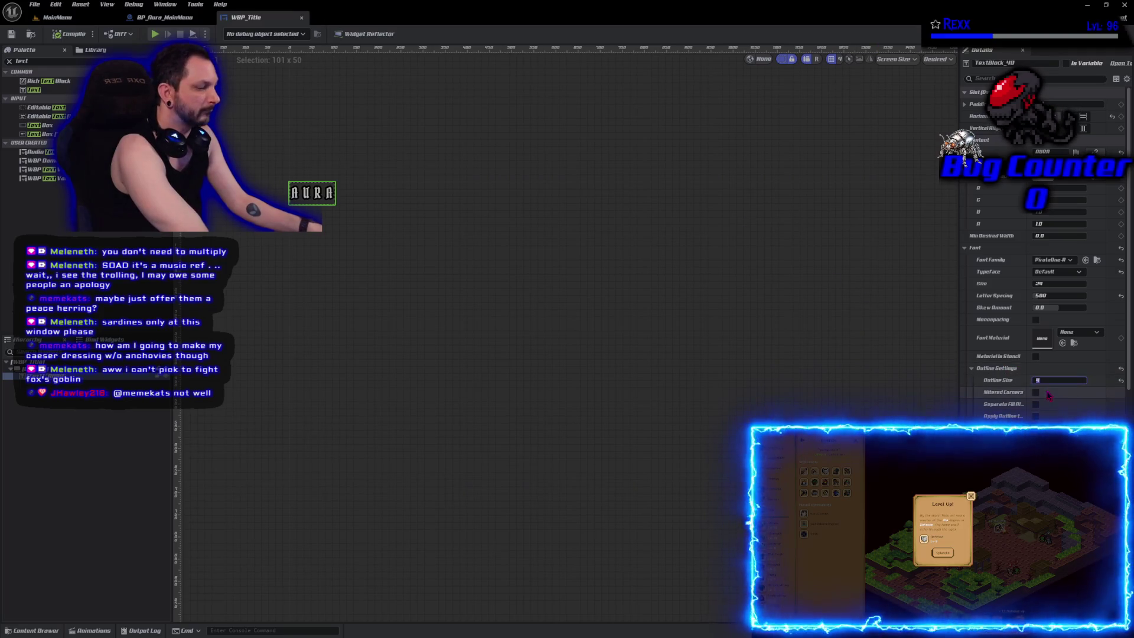
{"action": "key", "text": "Return"}
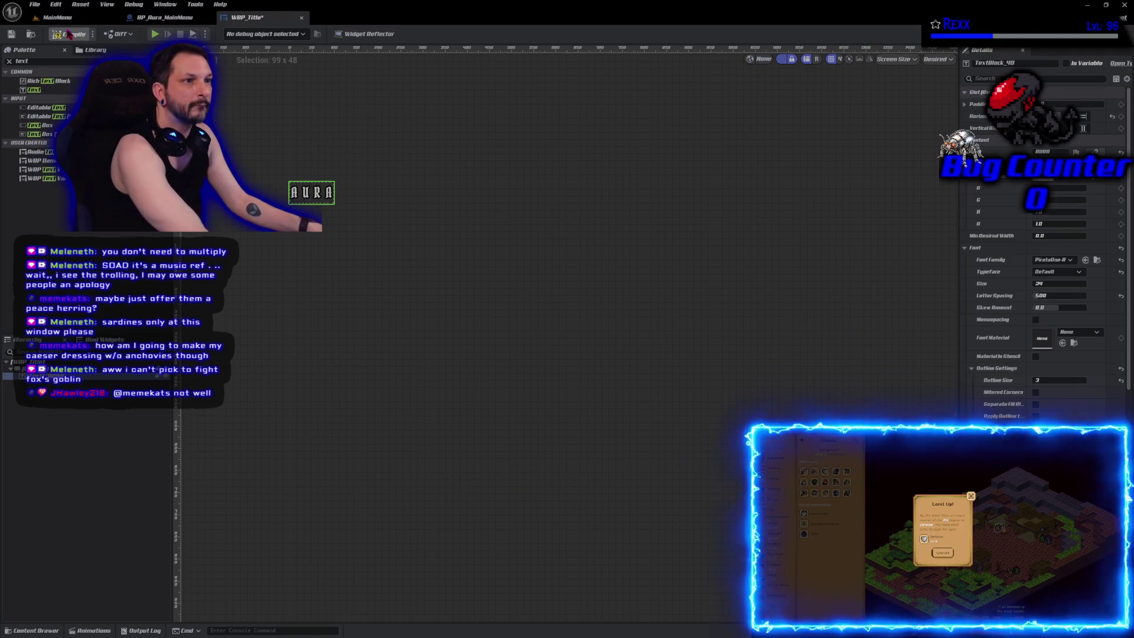
{"action": "left_click", "coordinate": [159, 527]}
Step: Center the AURA title in the designer and set its font size to 68
{"action": "scroll", "coordinate": [301, 287], "scroll_direction": "up", "scroll_amount": 2}
{"action": "mouse_move", "coordinate": [302, 287]}
{"action": "left_mouse_down"}
{"action": "mouse_move", "coordinate": [462, 399]}
{"action": "mouse_move", "coordinate": [461, 167]}
{"action": "mouse_move", "coordinate": [476, 271]}
{"action": "left_mouse_up"}
{"action": "scroll", "coordinate": [462, 399], "scroll_direction": "up", "scroll_amount": 2}
{"action": "scroll", "coordinate": [476, 271], "scroll_direction": "up", "scroll_amount": 2}
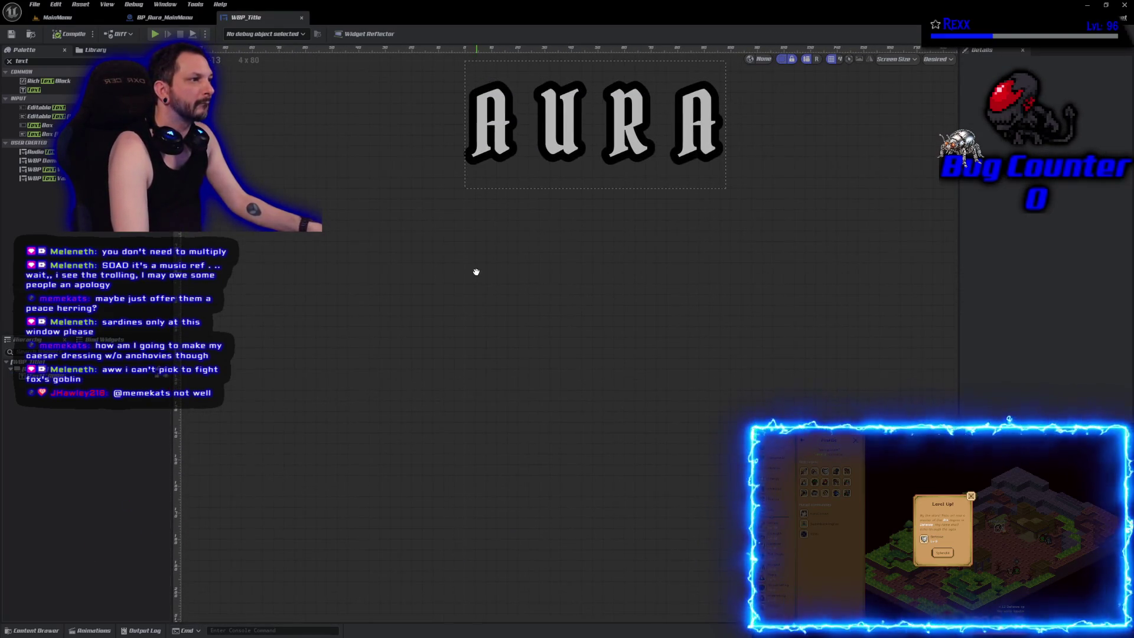
{"action": "mouse_move", "coordinate": [557, 194]}
{"action": "left_mouse_down"}
{"action": "mouse_move", "coordinate": [562, 299]}
{"action": "mouse_move", "coordinate": [534, 301]}
{"action": "left_mouse_up"}
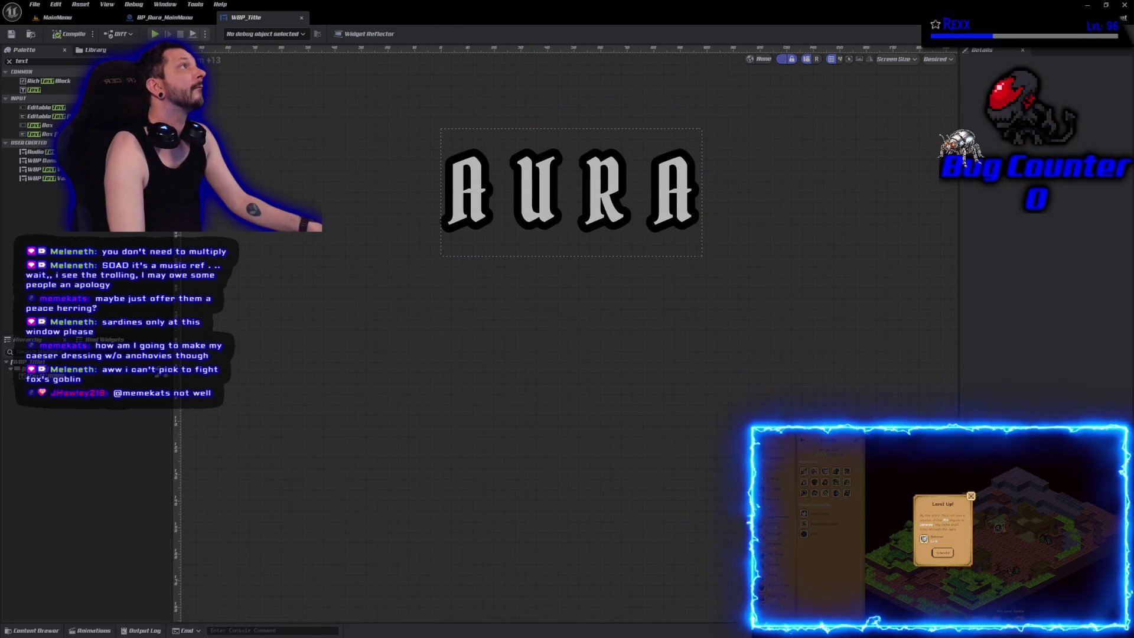
{"action": "left_click", "coordinate": [571, 192]}
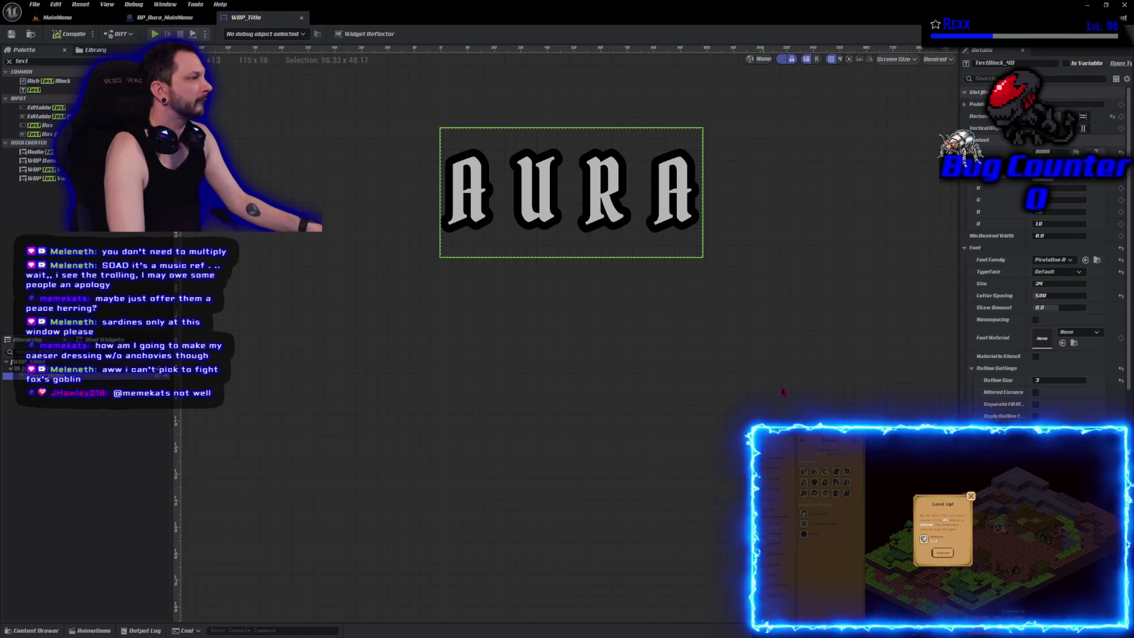
{"action": "left_click", "coordinate": [1054, 284]}
{"action": "type", "text": "68"}
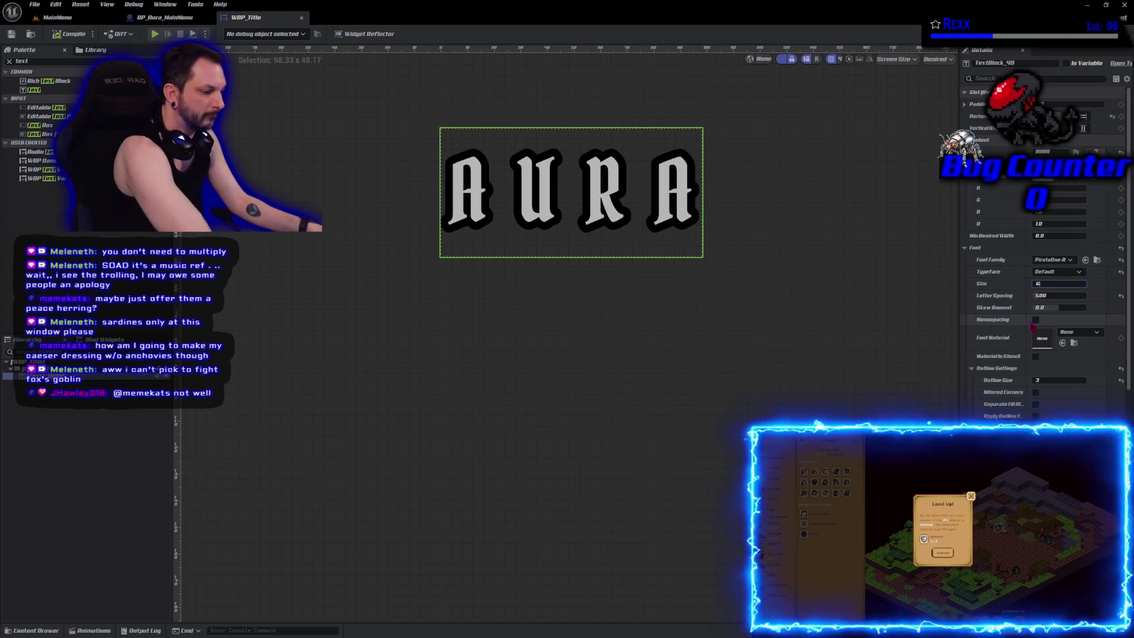
{"action": "key", "text": "Return"}
Step: Save and compile WBP_Title, then go to BP_Aura_MainMenu and select AuraMesh
{"action": "left_click_drag", "start_coordinate": [721, 406], "coordinate": [507, 398]}
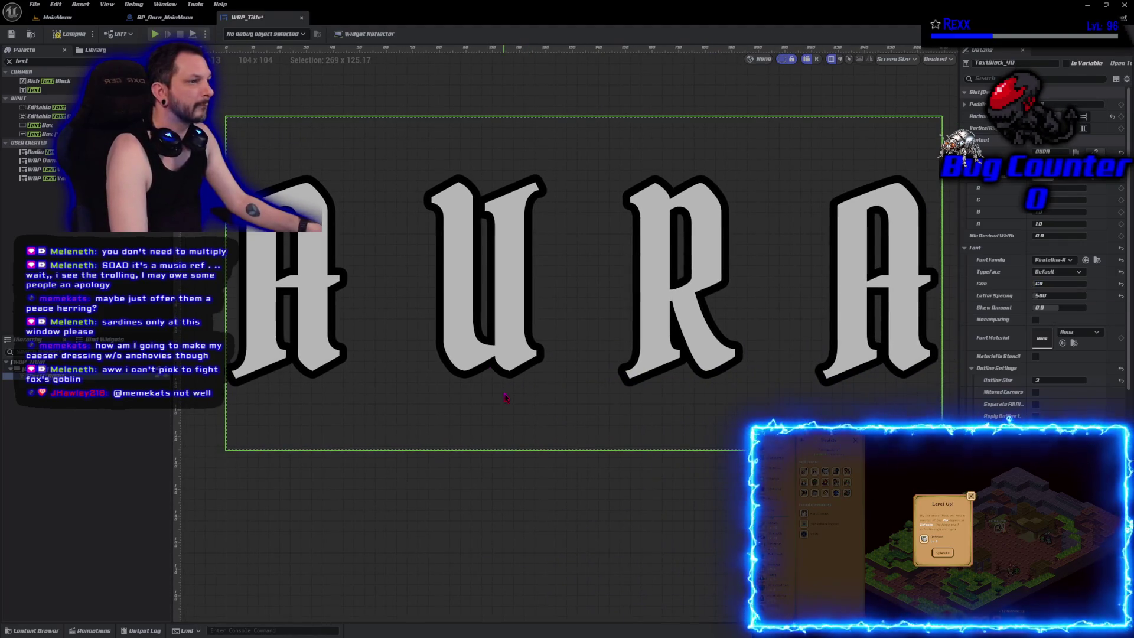
{"action": "key", "text": "ctrl+s"}
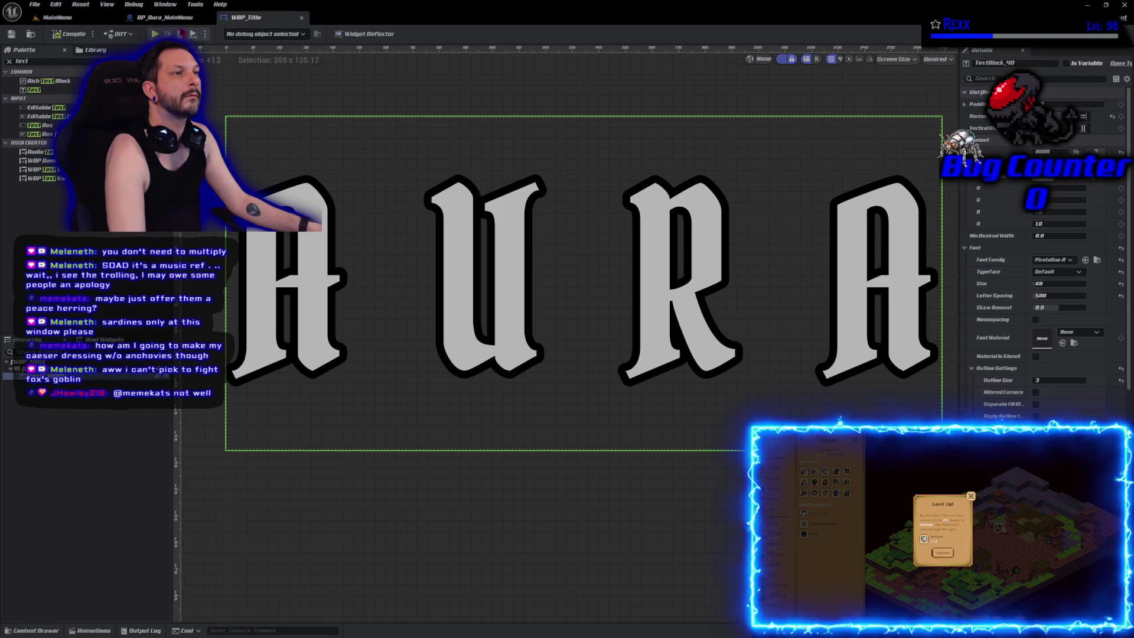
{"action": "left_click", "coordinate": [171, 18]}
{"action": "left_click", "coordinate": [45, 96]}
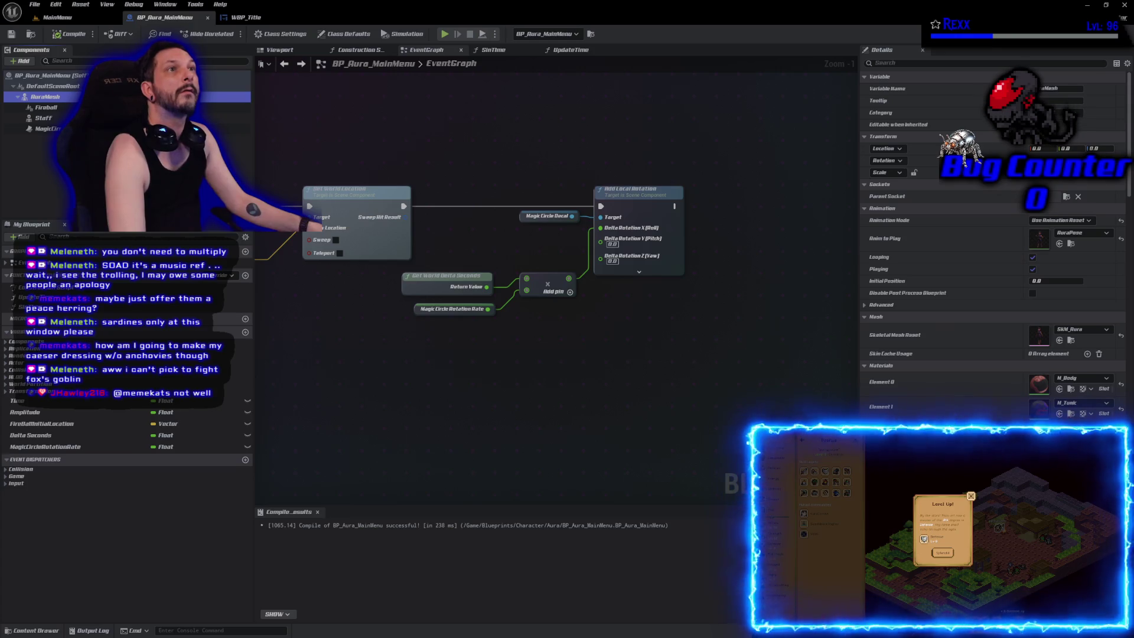
Step: Add a Widget component under DefaultSceneRoot, rename it starting 'Title', and compile with F7
{"action": "left_click", "coordinate": [20, 60]}
{"action": "type", "text": "widget"}
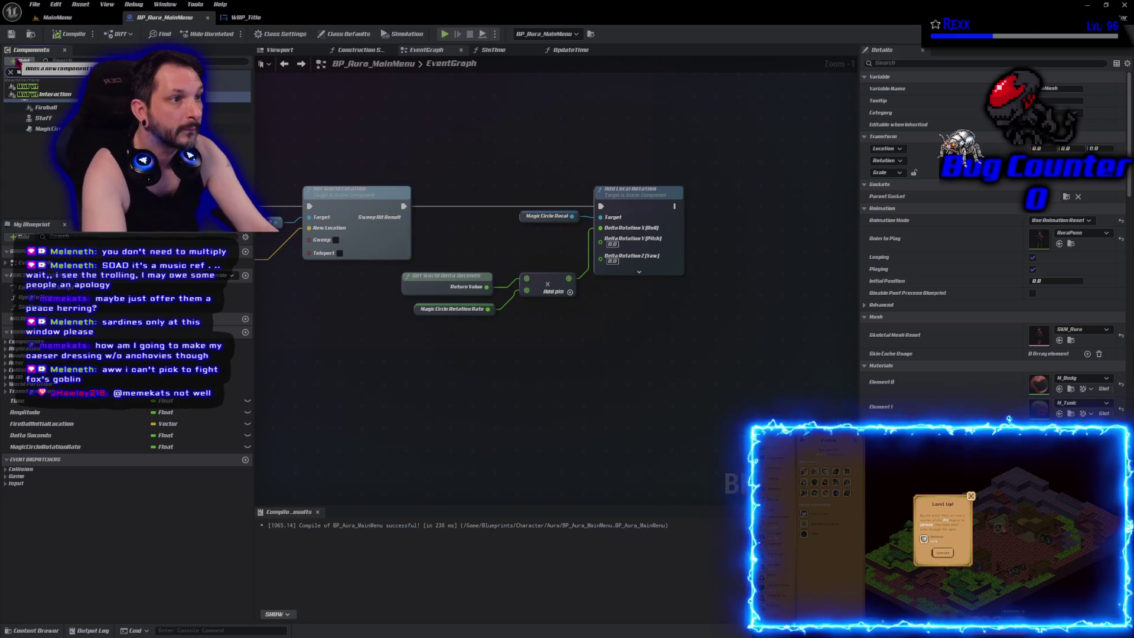
{"action": "left_click", "coordinate": [27, 86]}
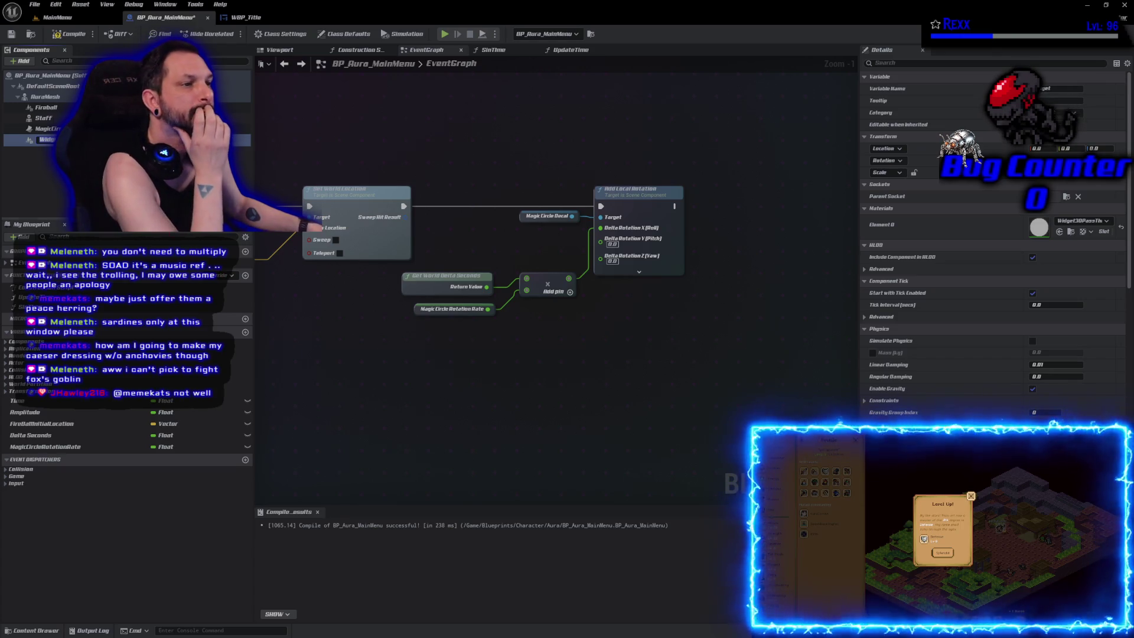
{"action": "left_click_drag", "start_coordinate": [44, 139], "coordinate": [45, 90]}
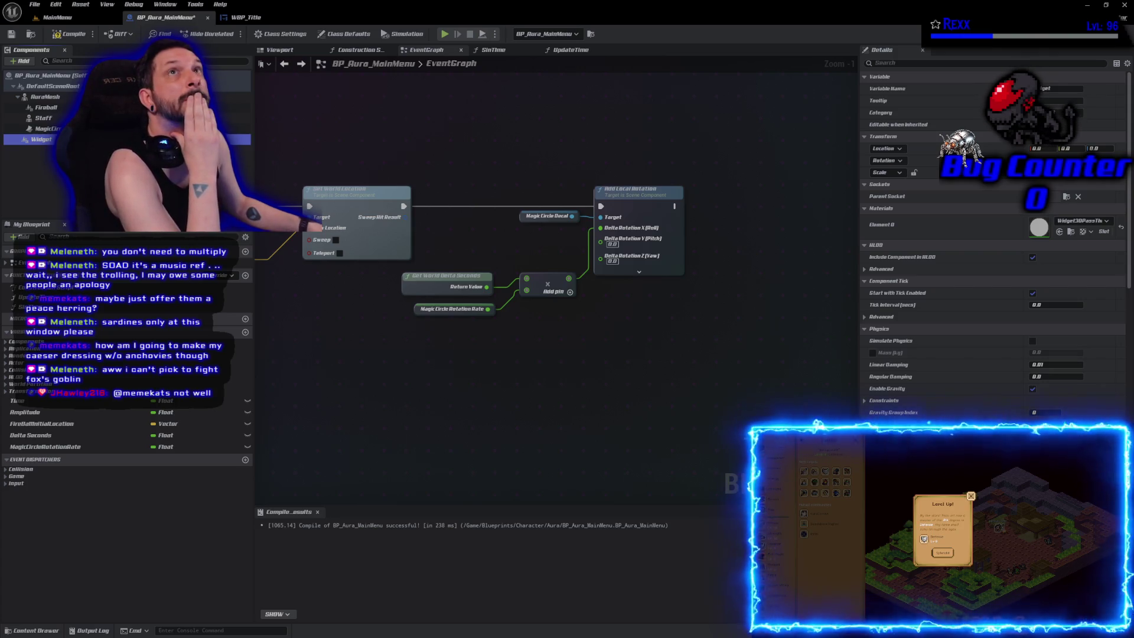
{"action": "left_click", "coordinate": [41, 139]}
{"action": "type", "text": "Ti"}
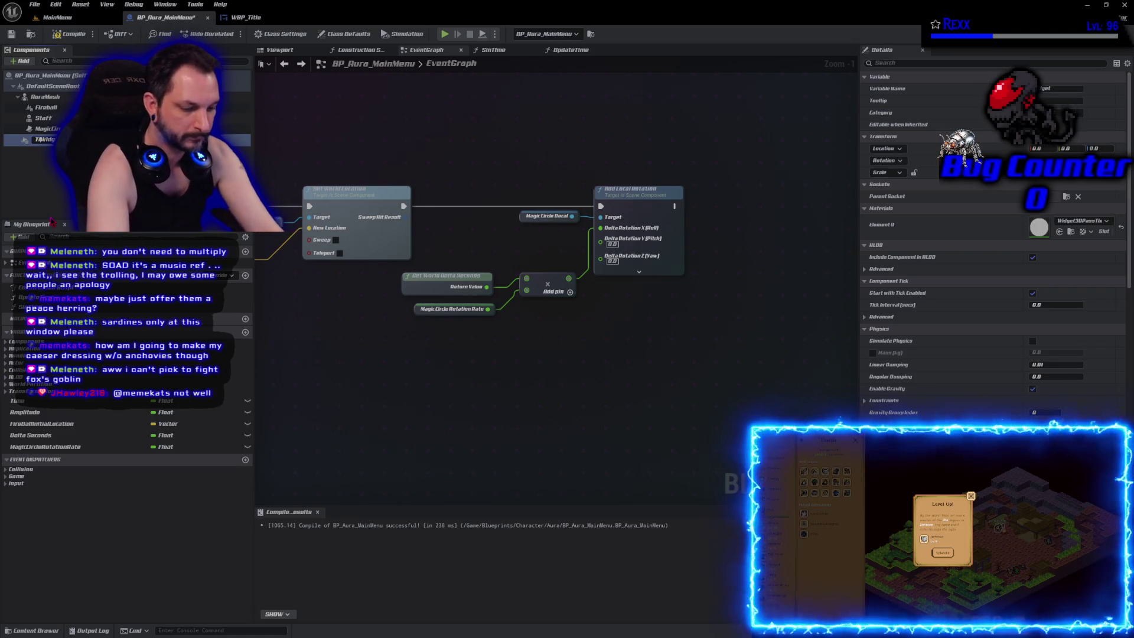
{"action": "type", "text": "tle"}
{"action": "key", "text": "Return"}
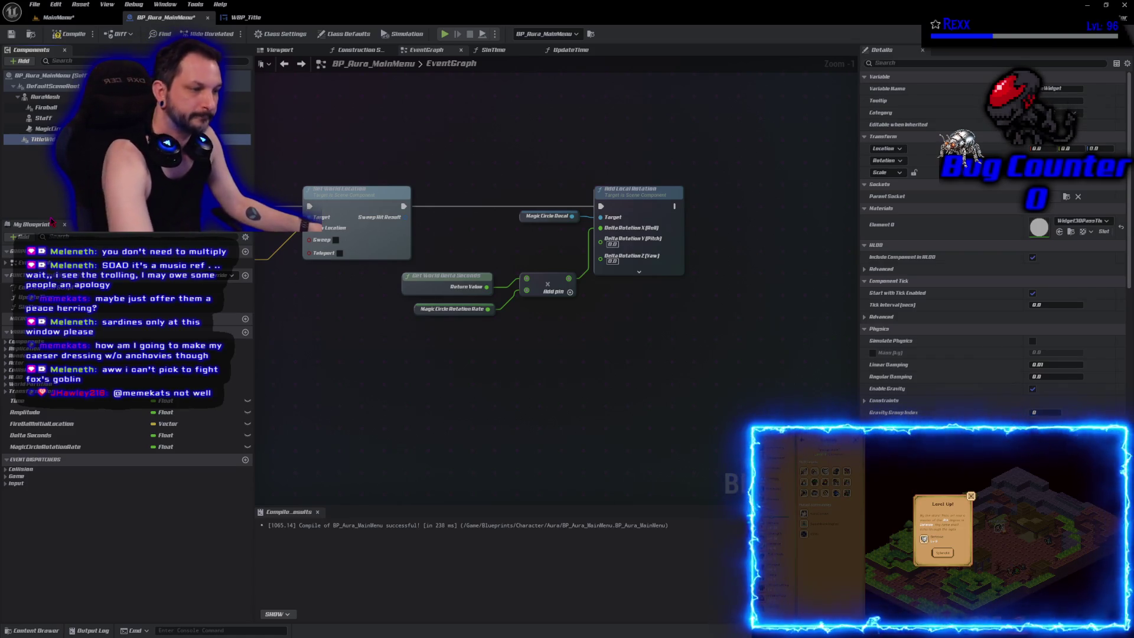
{"action": "key", "text": "F7"}
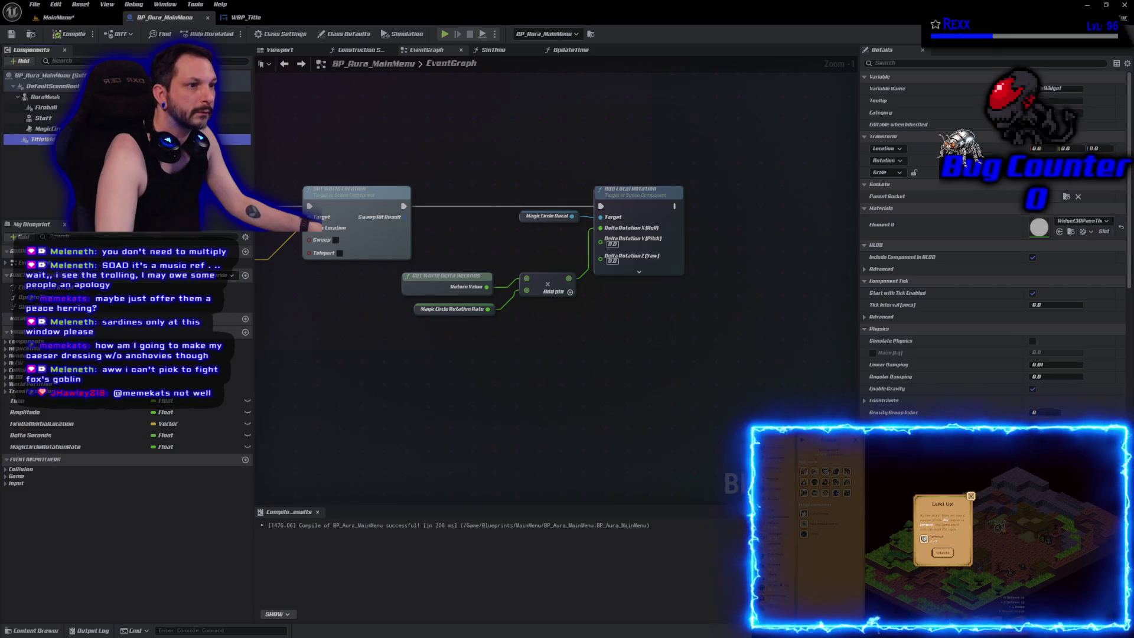
Step: Set the title Widget component's Widget Class to WBP_Title under User Interface
{"action": "scroll", "coordinate": [947, 303], "scroll_direction": "down", "scroll_amount": 2}
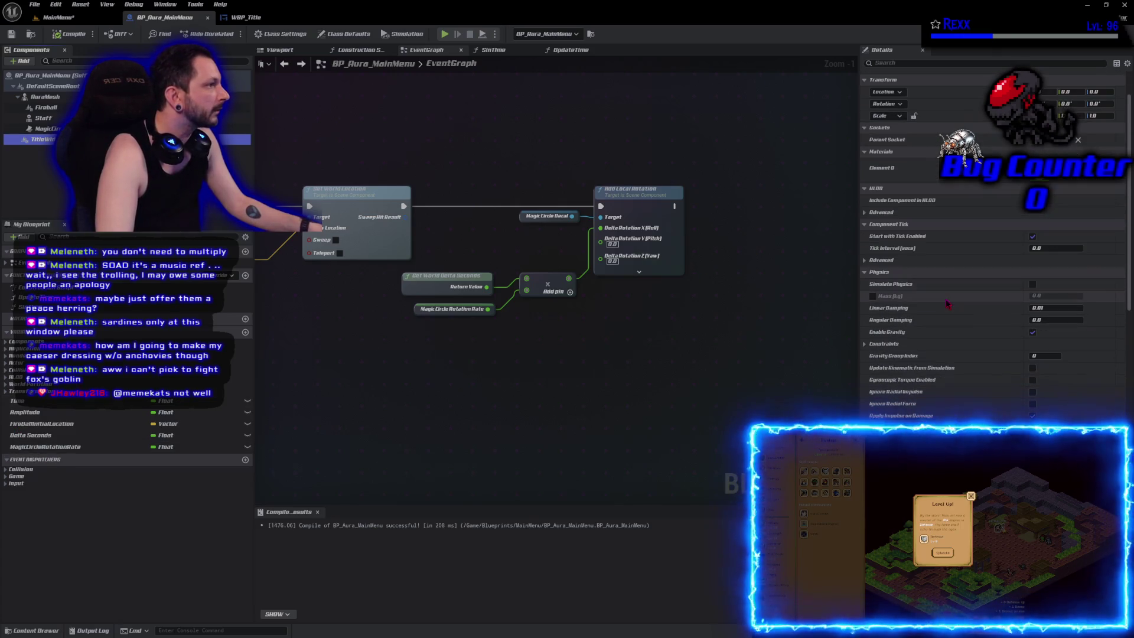
{"action": "scroll", "coordinate": [947, 303], "scroll_direction": "down", "scroll_amount": 3}
{"action": "scroll", "coordinate": [947, 303], "scroll_direction": "down", "scroll_amount": 11}
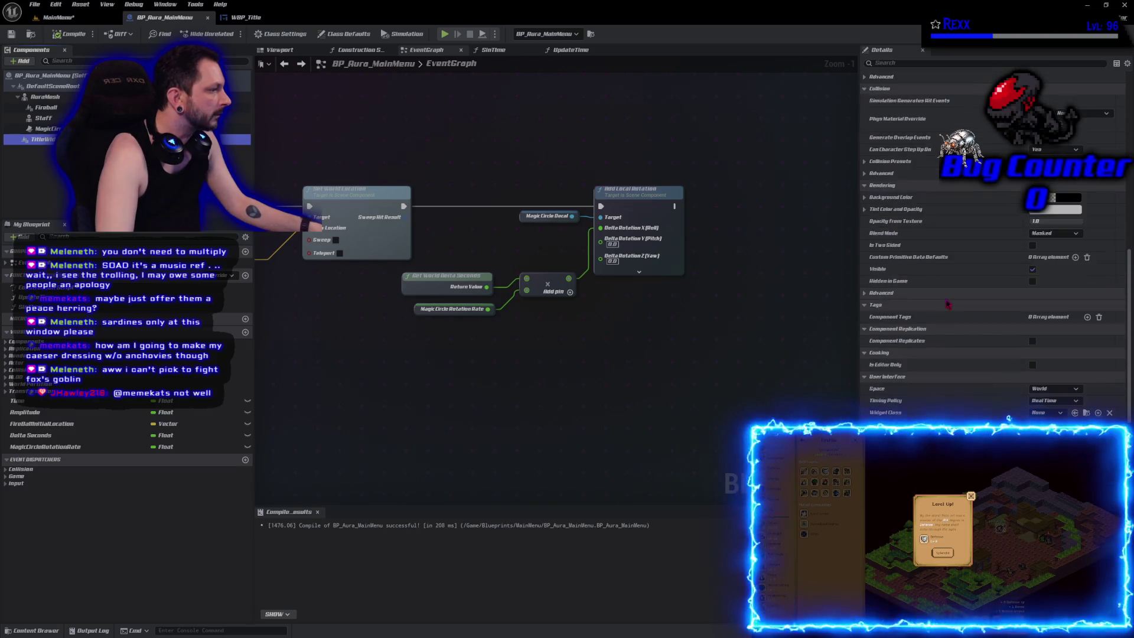
{"action": "scroll", "coordinate": [947, 303], "scroll_direction": "down", "scroll_amount": 10}
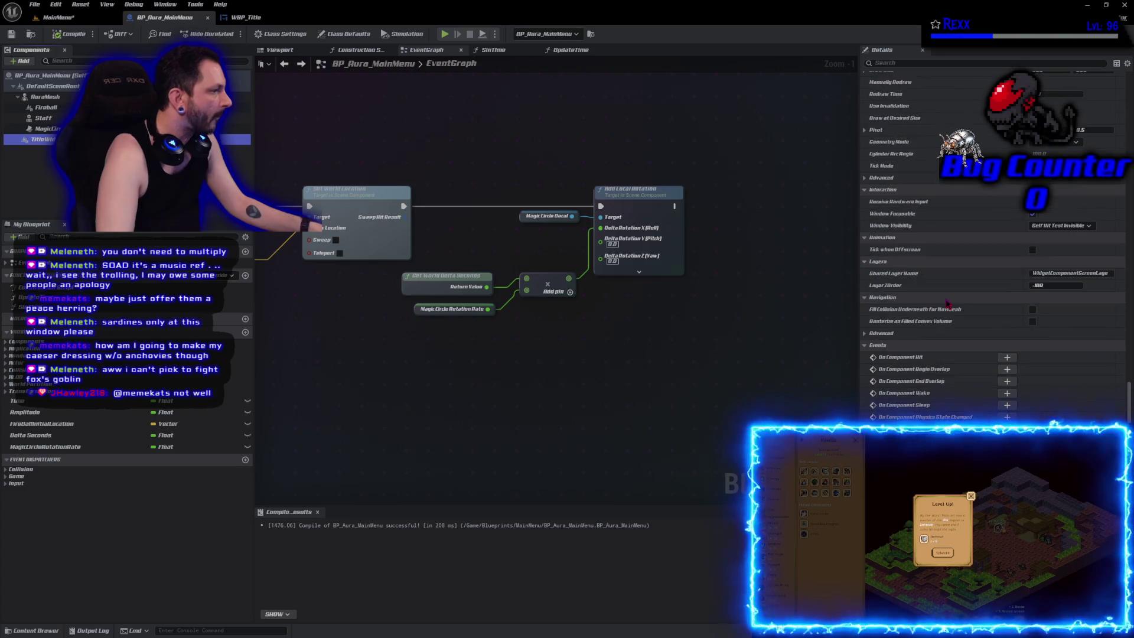
{"action": "scroll", "coordinate": [947, 303], "scroll_direction": "up", "scroll_amount": 2}
{"action": "scroll", "coordinate": [947, 303], "scroll_direction": "up", "scroll_amount": 8}
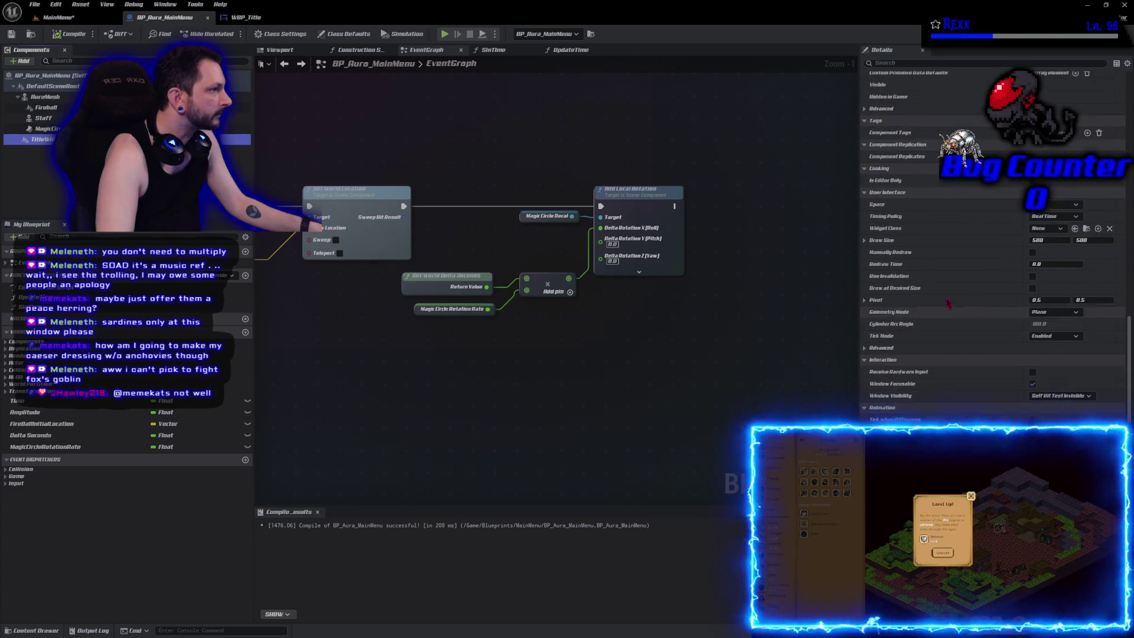
{"action": "scroll", "coordinate": [947, 303], "scroll_direction": "up", "scroll_amount": 7}
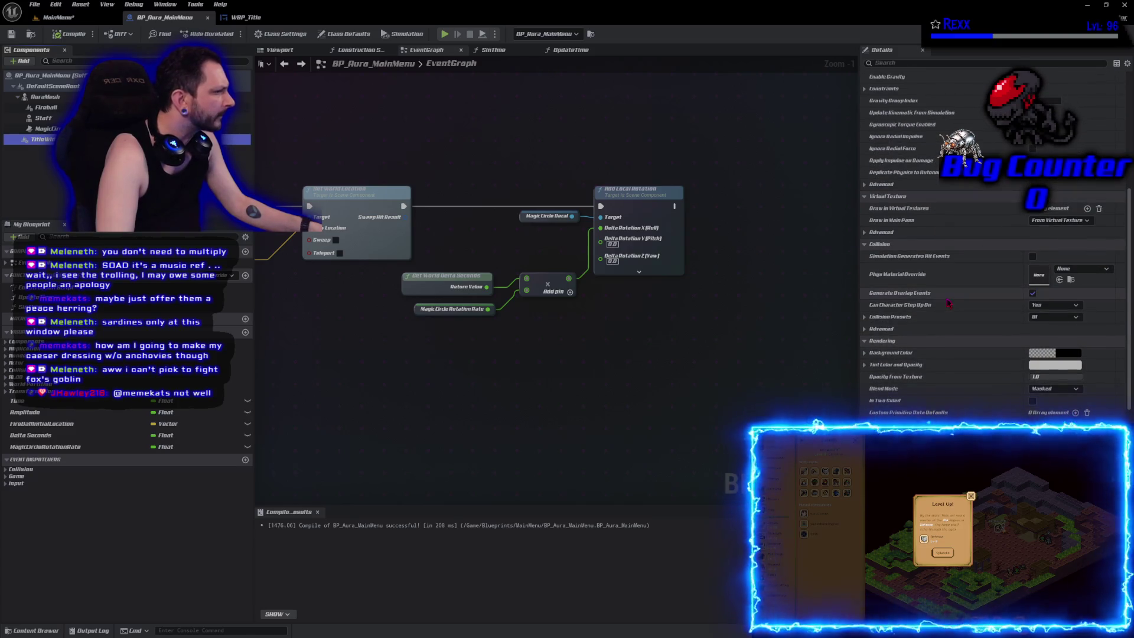
{"action": "scroll", "coordinate": [947, 303], "scroll_direction": "up", "scroll_amount": 5}
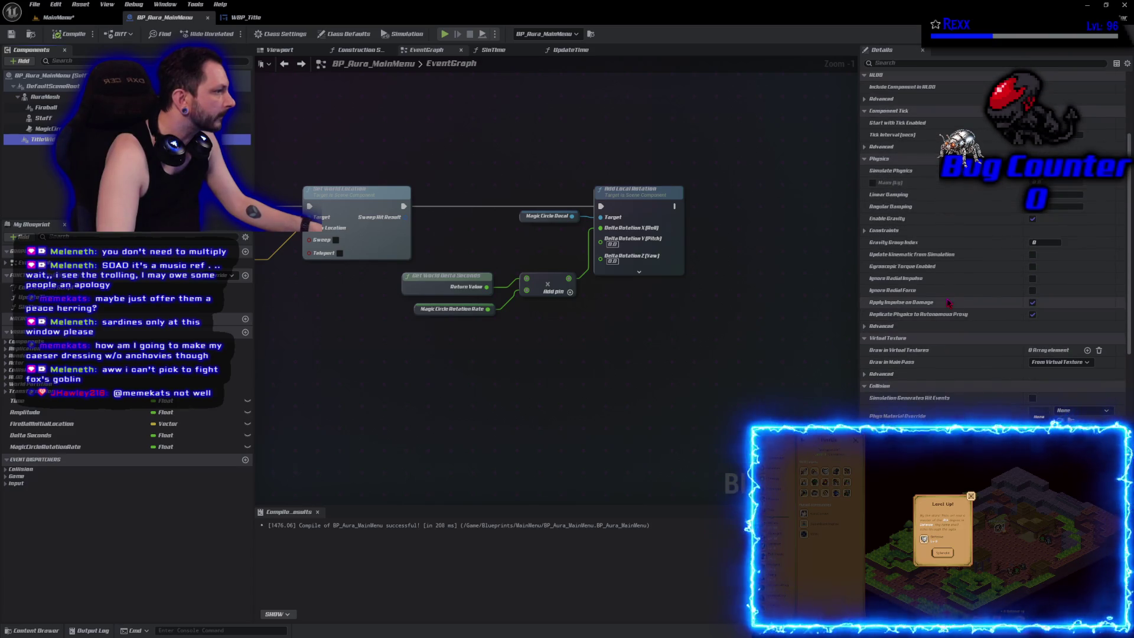
{"action": "scroll", "coordinate": [948, 303], "scroll_direction": "up", "scroll_amount": 6}
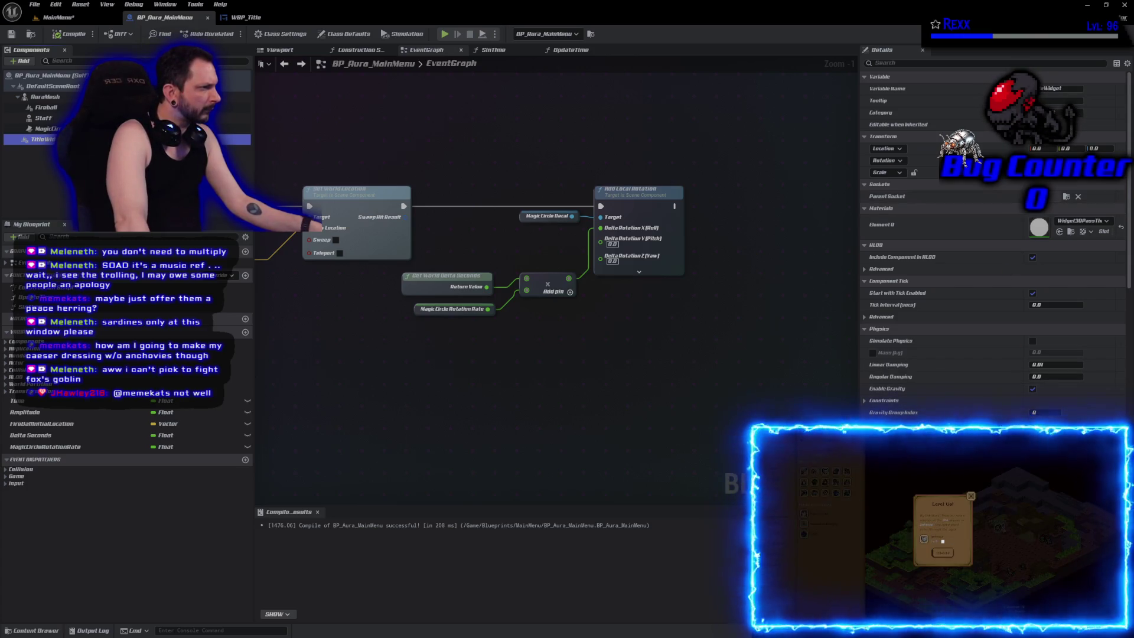
{"action": "scroll", "coordinate": [993, 248], "scroll_direction": "down", "scroll_amount": 5}
{"action": "scroll", "coordinate": [993, 249], "scroll_direction": "down", "scroll_amount": 7}
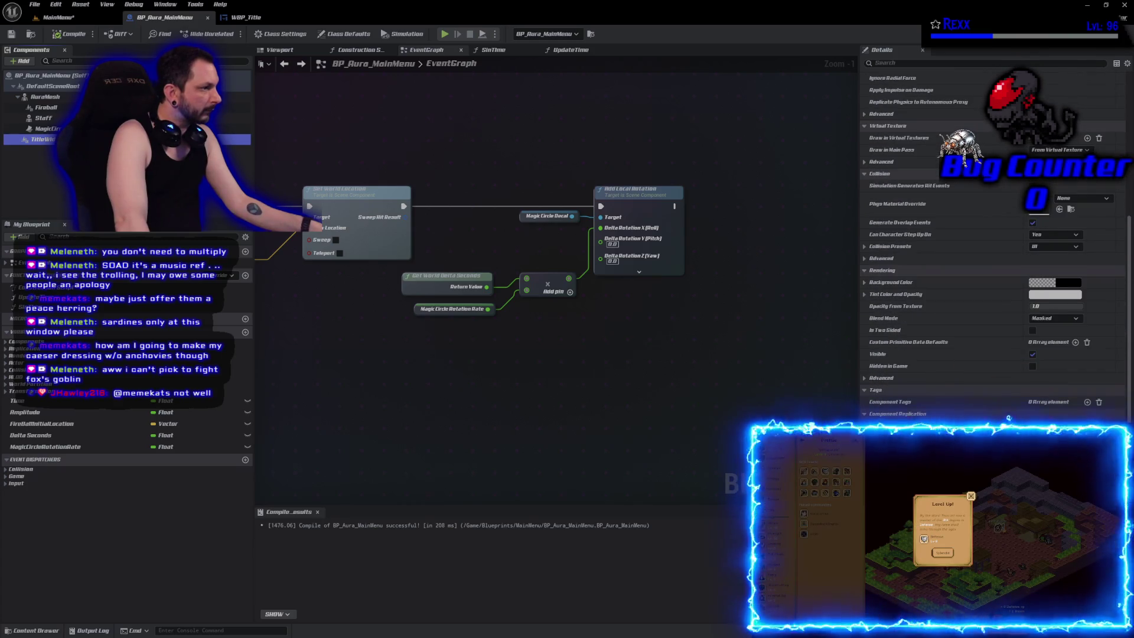
{"action": "scroll", "coordinate": [992, 249], "scroll_direction": "down", "scroll_amount": 2}
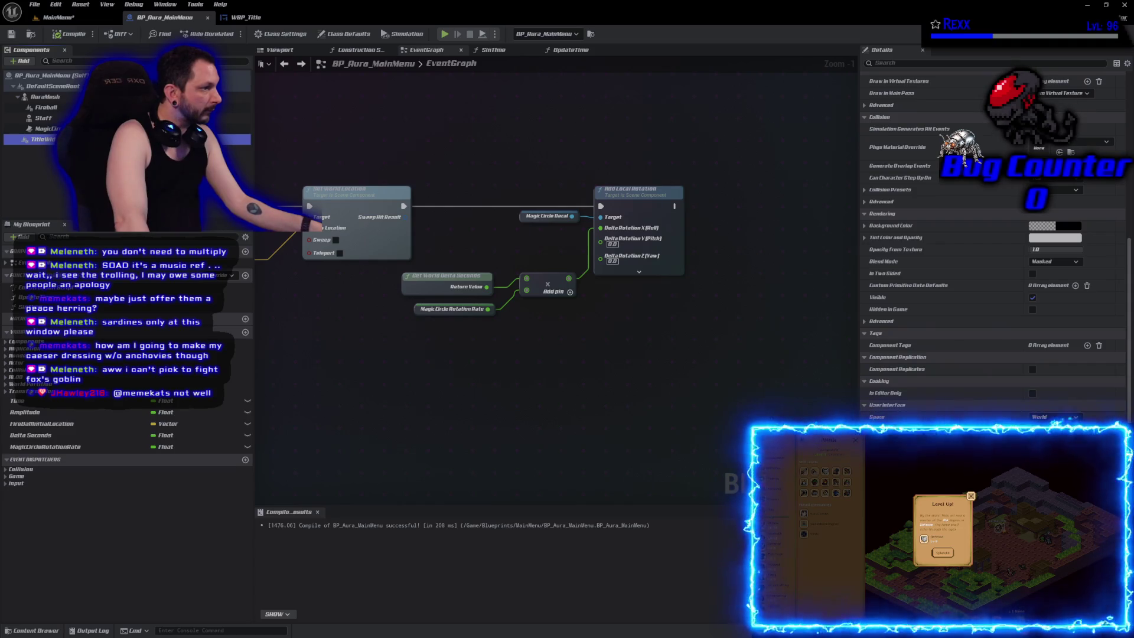
{"action": "left_click", "coordinate": [1056, 429]}
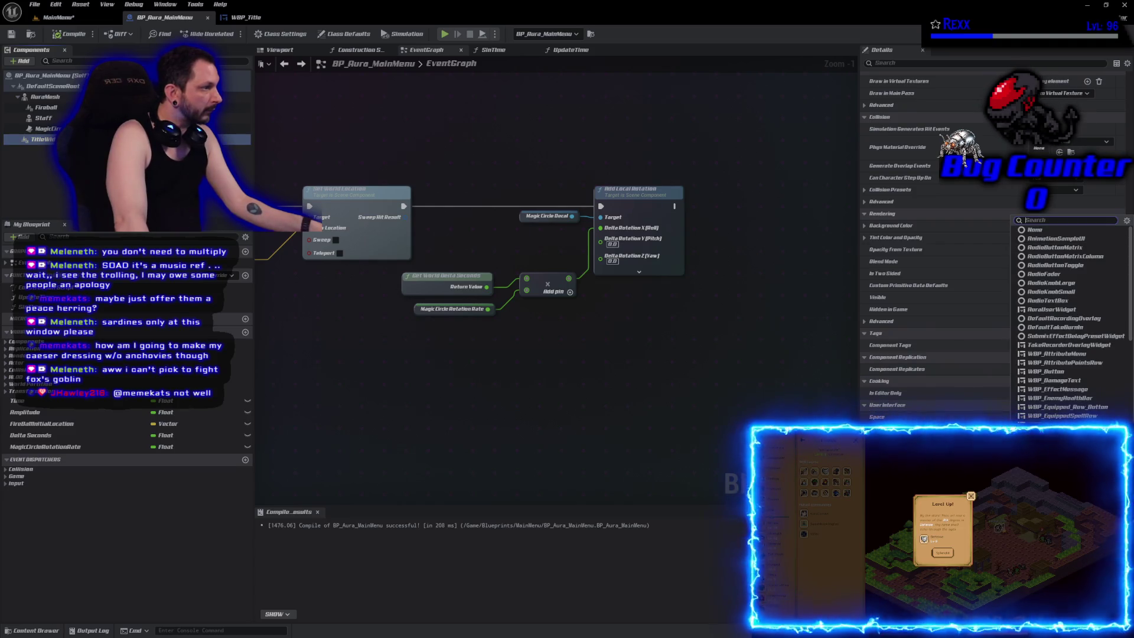
{"action": "scroll", "coordinate": [1071, 400], "scroll_direction": "down", "scroll_amount": 6}
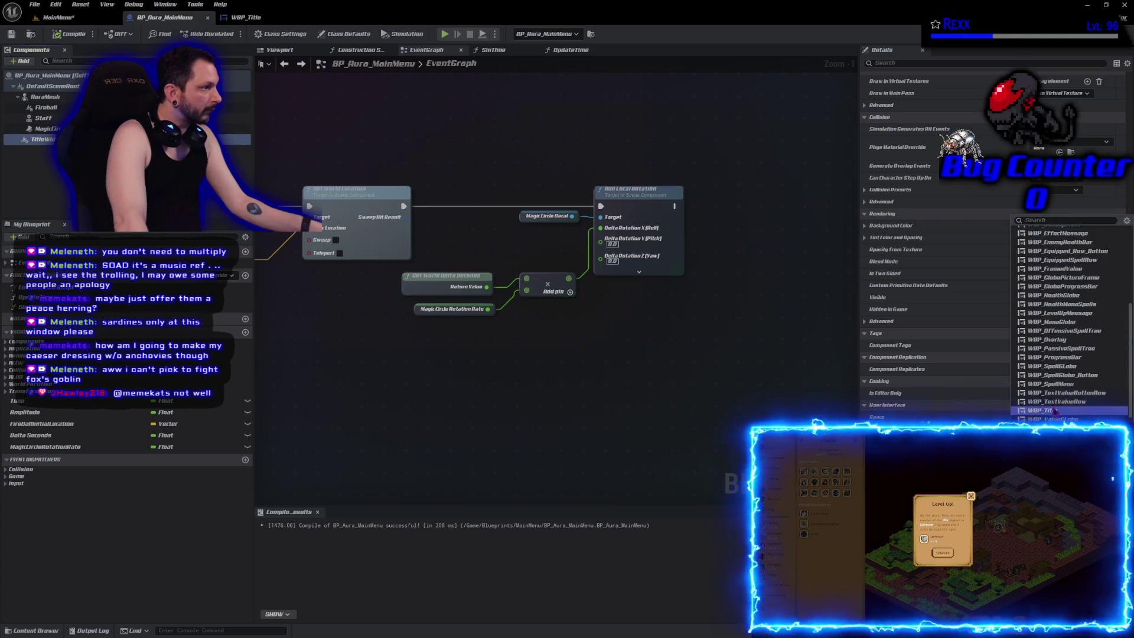
{"action": "left_click", "coordinate": [1043, 410]}
Step: Compile the blueprint and frame the character in the Viewport
{"action": "left_click", "coordinate": [70, 37]}
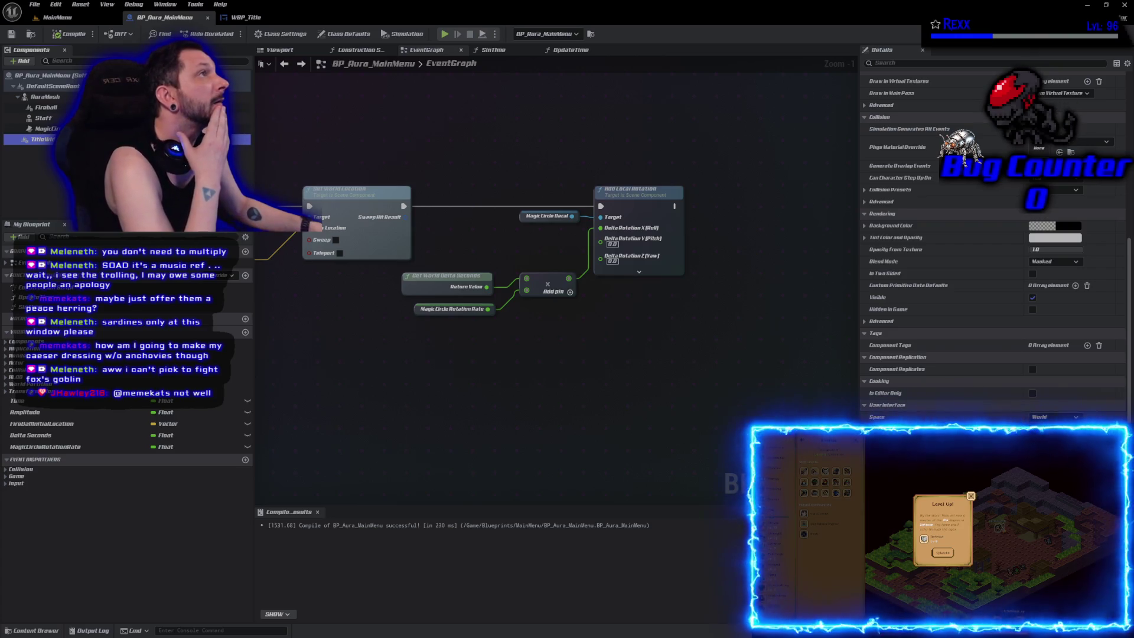
{"action": "left_click", "coordinate": [280, 50]}
{"action": "key", "text": "f"}
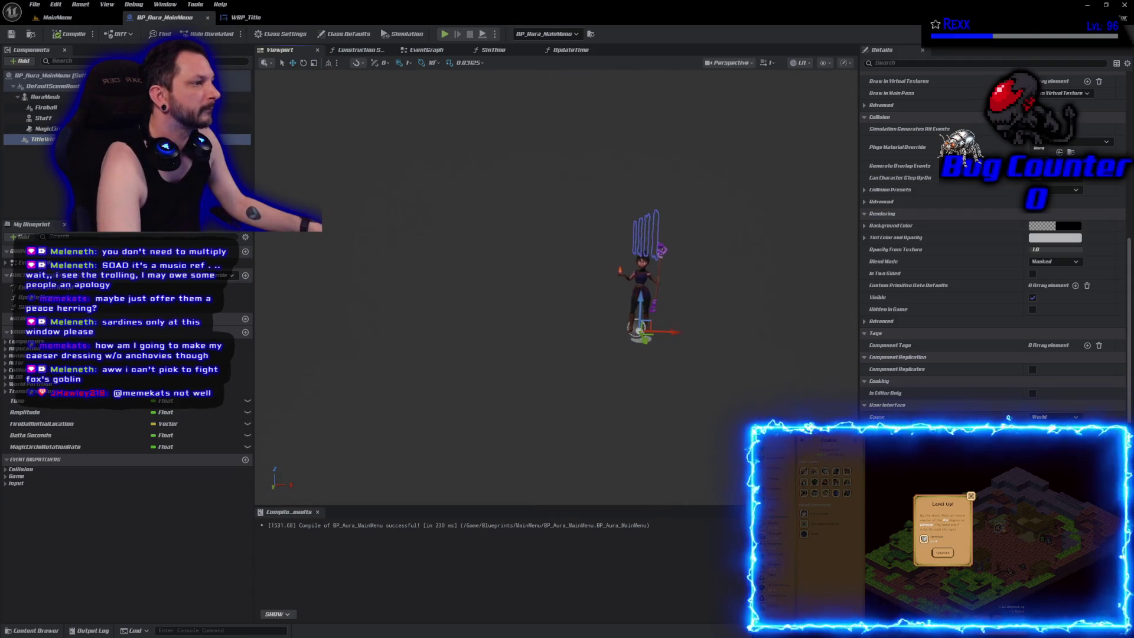
Step: Rotate the TitleWidget's yaw so AURA faces the camera, then compile
{"action": "scroll", "coordinate": [582, 255], "scroll_direction": "up", "scroll_amount": 5}
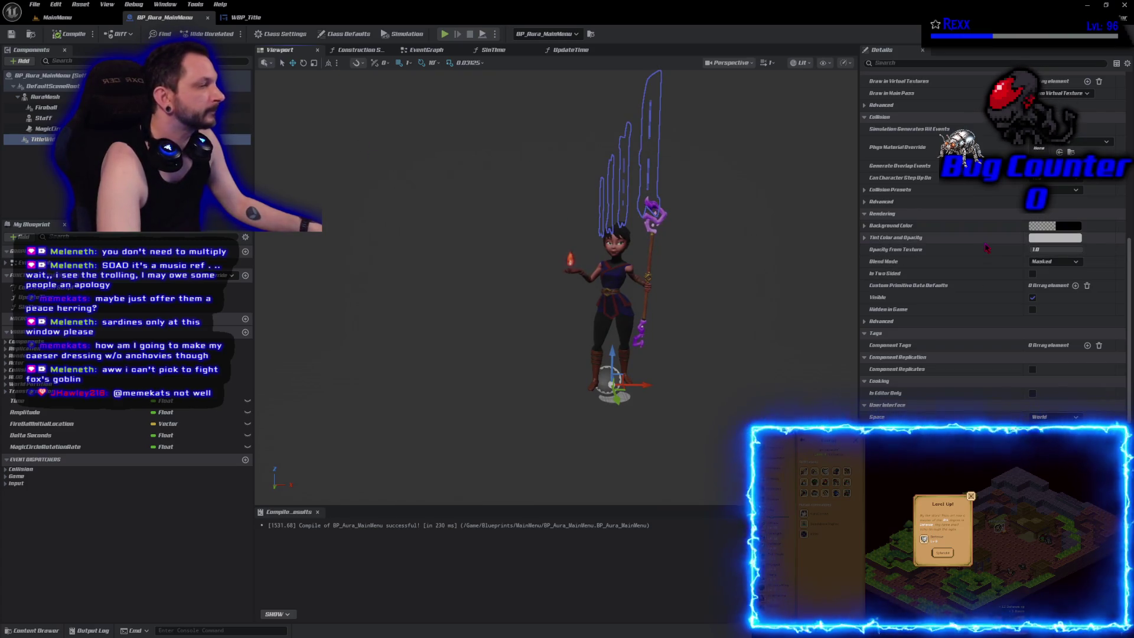
{"action": "key", "text": "e"}
{"action": "left_click_drag", "start_coordinate": [612, 407], "coordinate": [641, 413]}
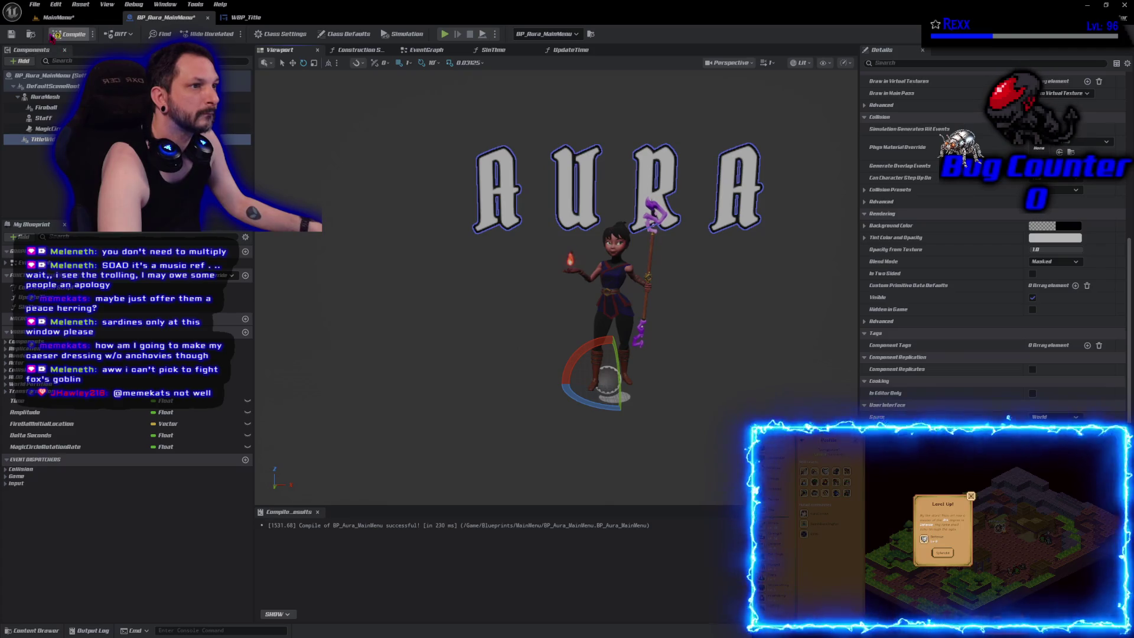
{"action": "left_click", "coordinate": [11, 34]}
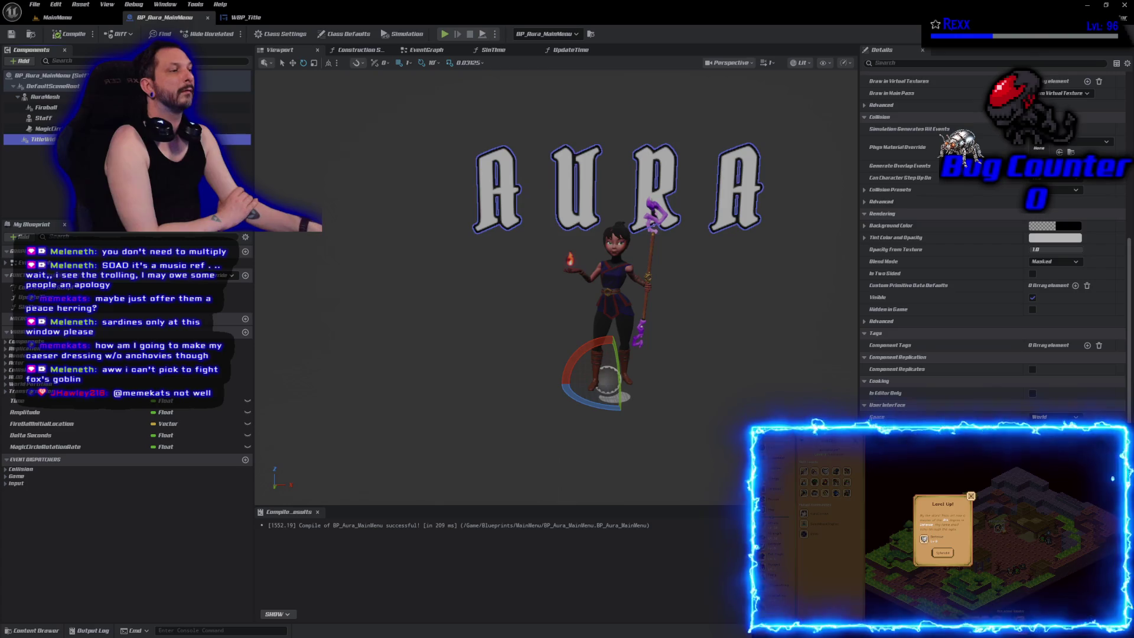
Step: Move the TitleWidget up above the mage's head and recompile
{"action": "scroll", "coordinate": [411, 308], "scroll_direction": "down", "scroll_amount": 4}
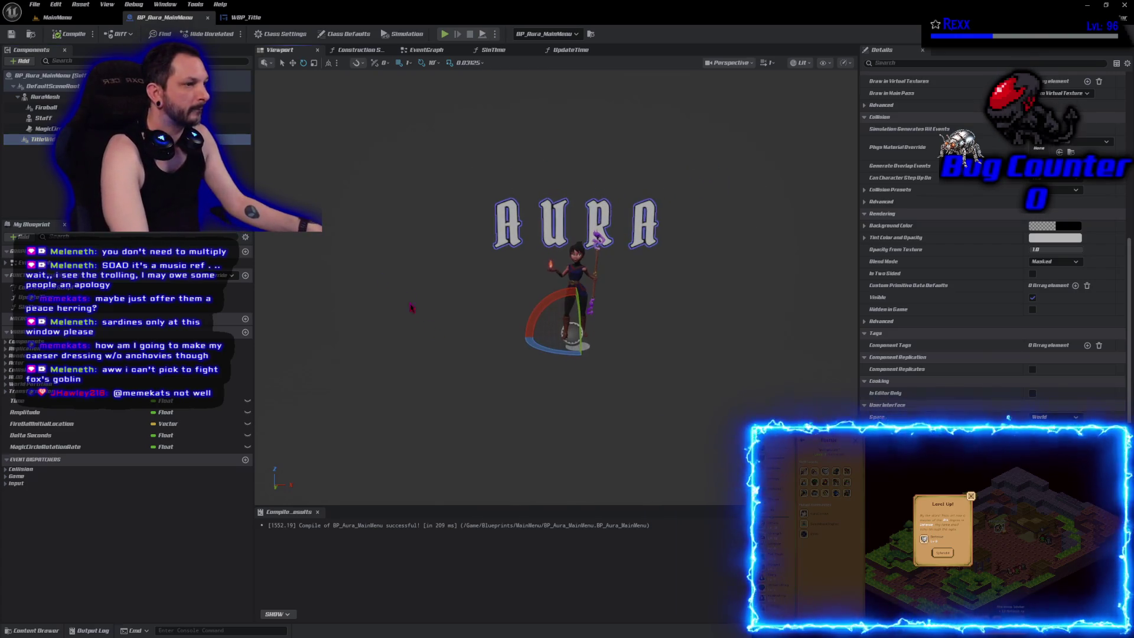
{"action": "left_click", "coordinate": [45, 140]}
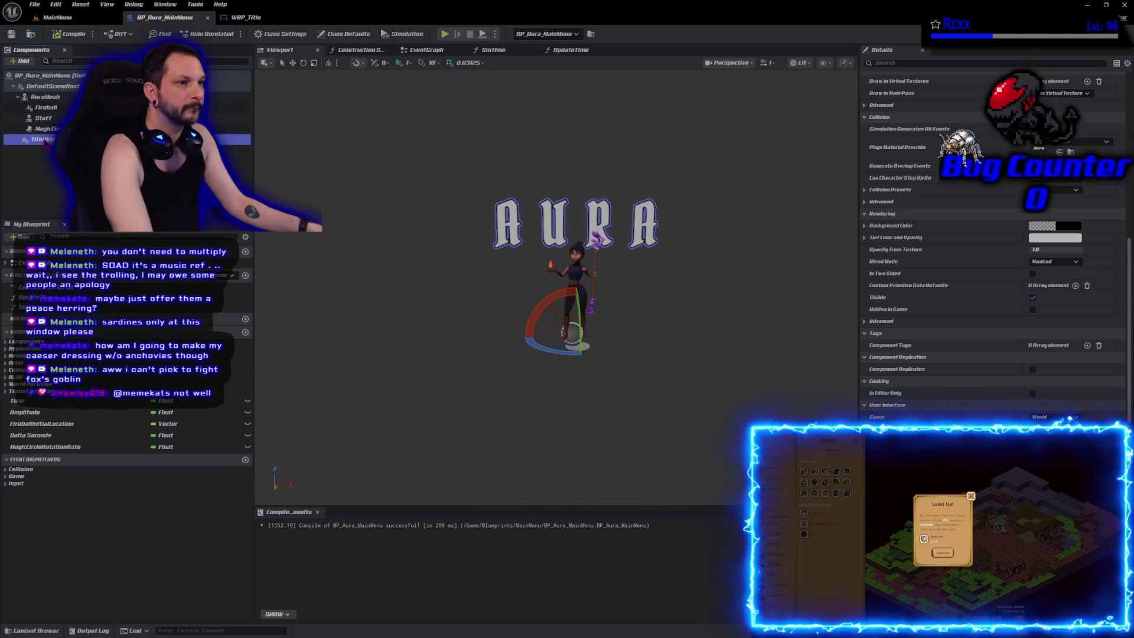
{"action": "left_click", "coordinate": [538, 346]}
{"action": "key", "text": "w"}
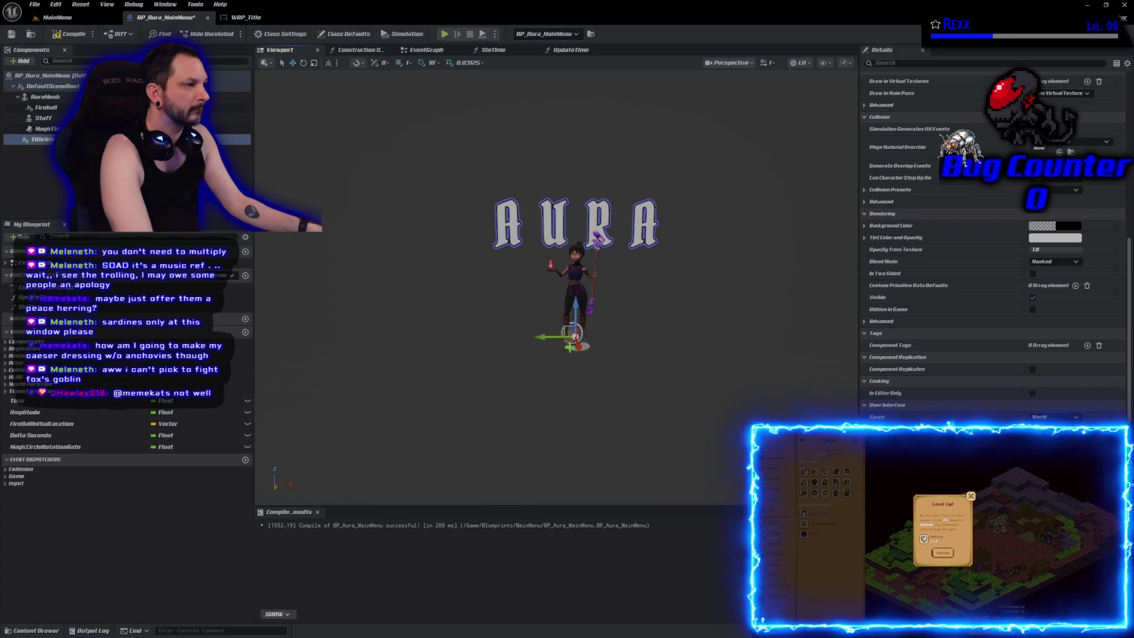
{"action": "left_click_drag", "start_coordinate": [579, 348], "coordinate": [579, 329]}
{"action": "left_click_drag", "start_coordinate": [571, 288], "coordinate": [568, 266]}
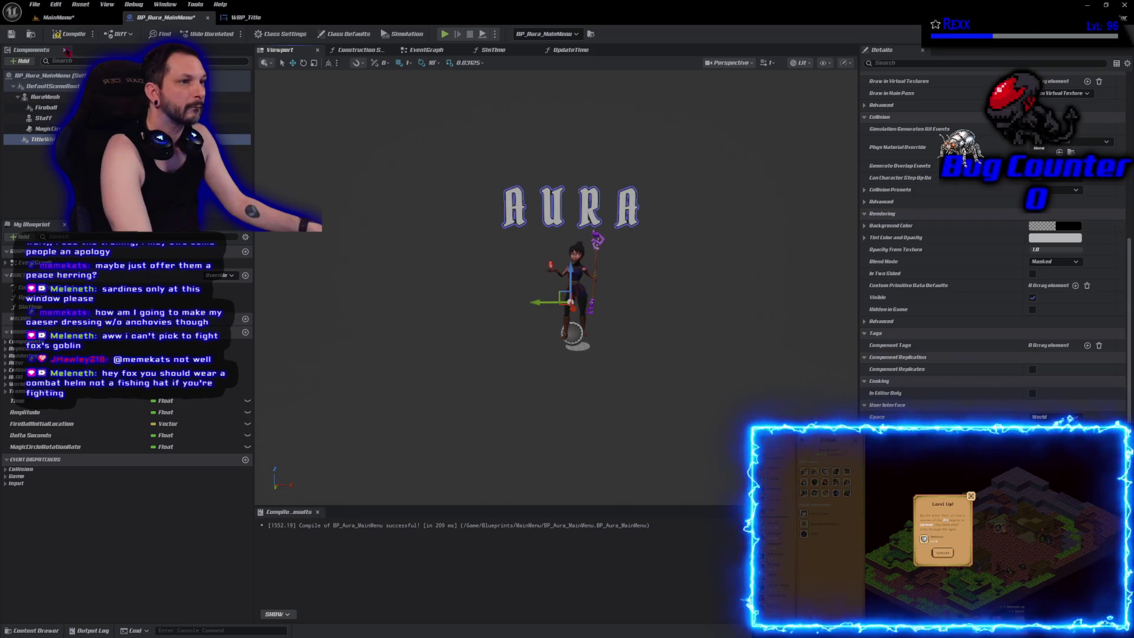
{"action": "left_click", "coordinate": [64, 36]}
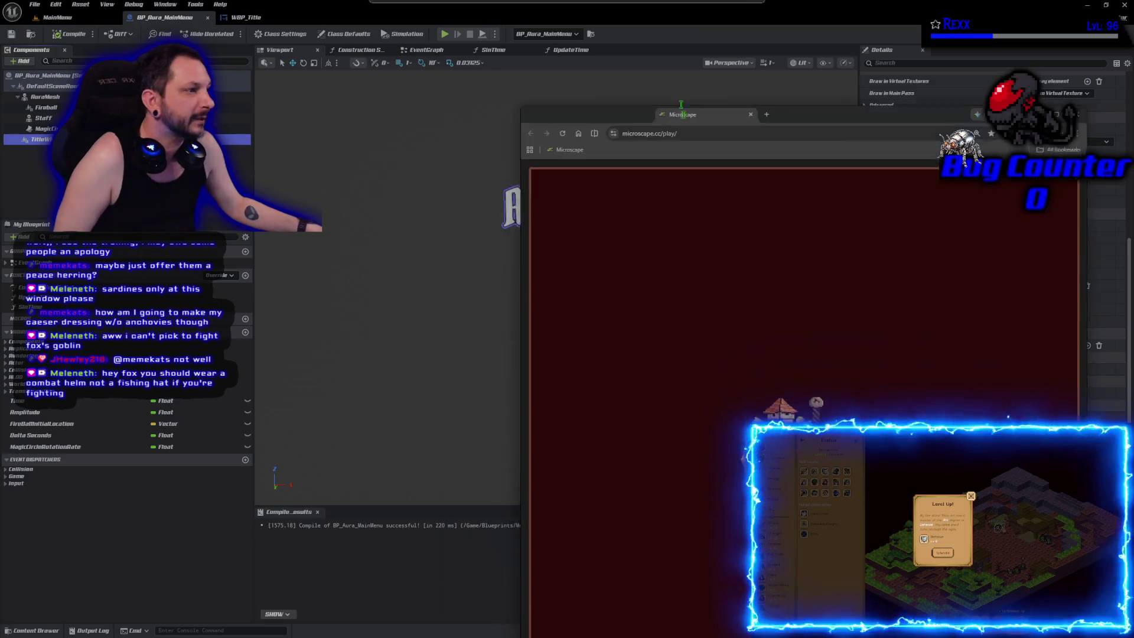
Step: Dismiss the Defense Level Up notice in the Microscope browser game with Aha!
{"action": "key", "text": "super+Up"}
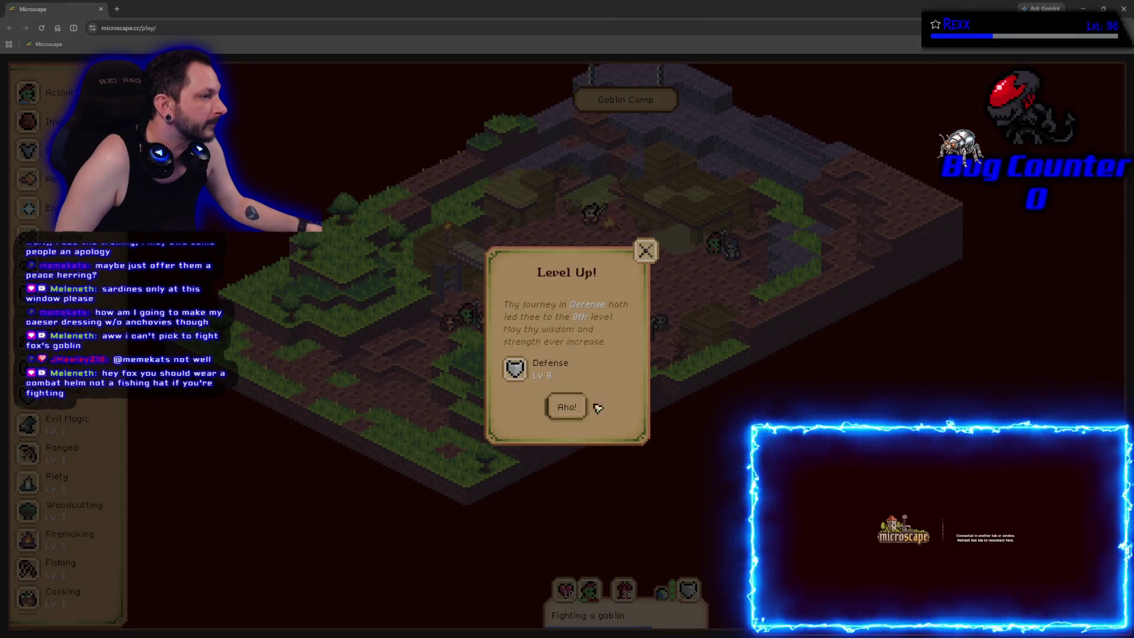
{"action": "left_click", "coordinate": [570, 407]}
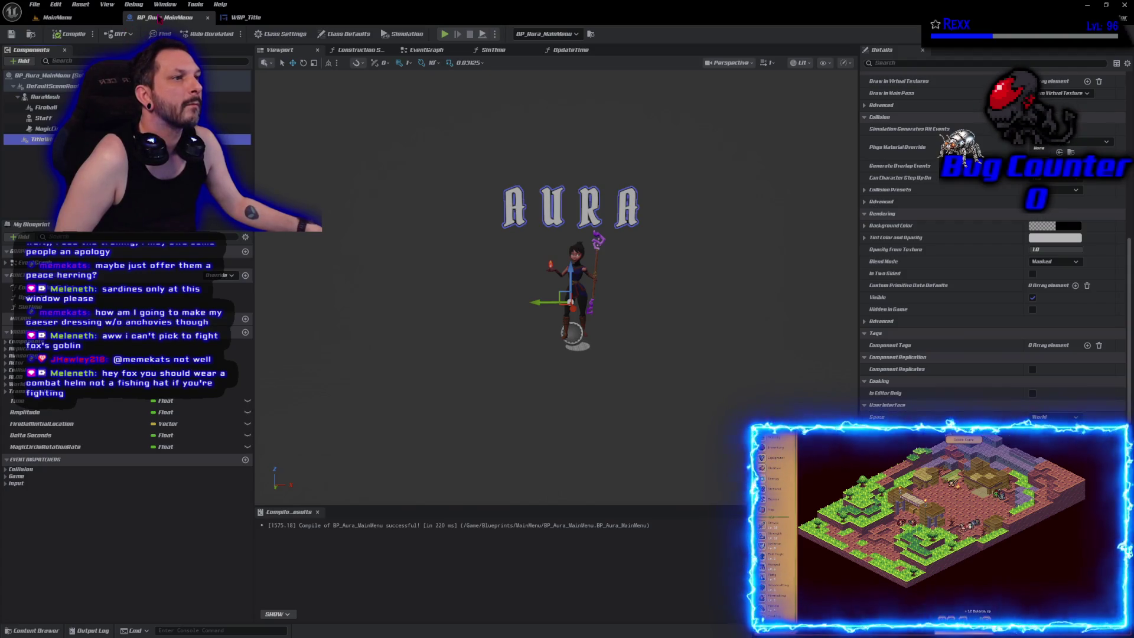
Step: Test the MainMenu level in play mode, then save BP_Aura_MainMenu with Ctrl+S
{"action": "left_click", "coordinate": [208, 18]}
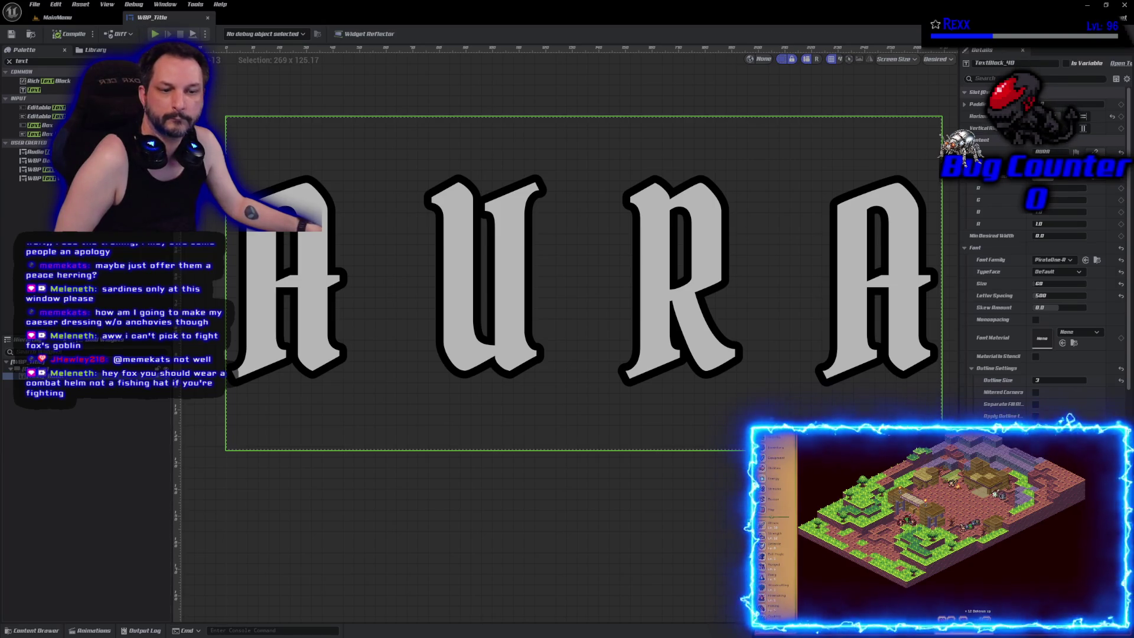
{"action": "left_click", "coordinate": [58, 17]}
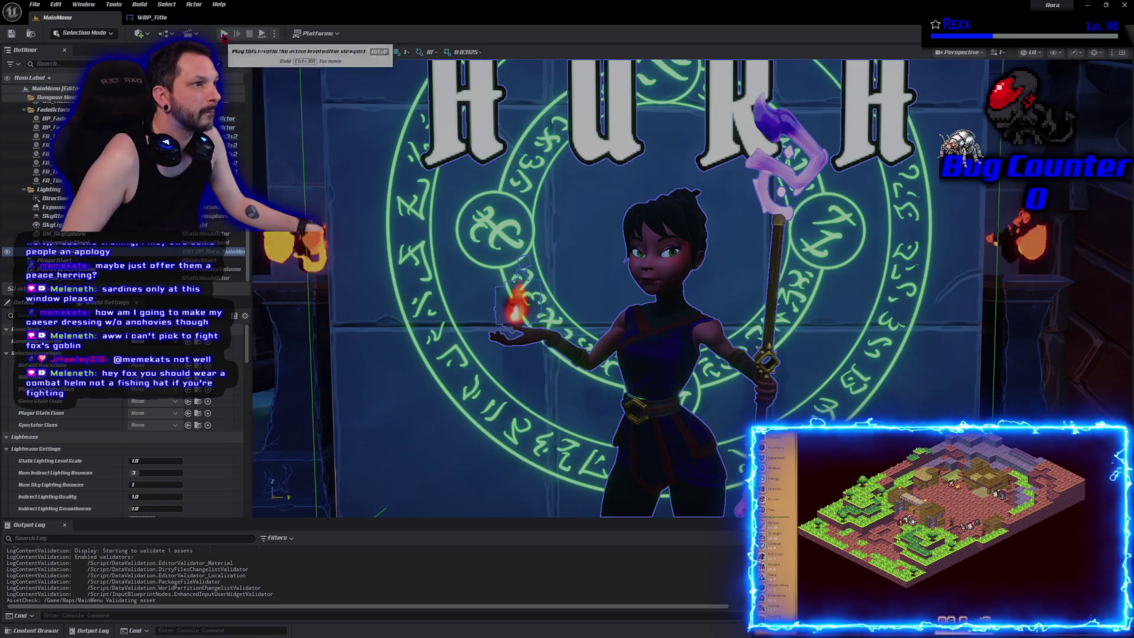
{"action": "left_click", "coordinate": [223, 33]}
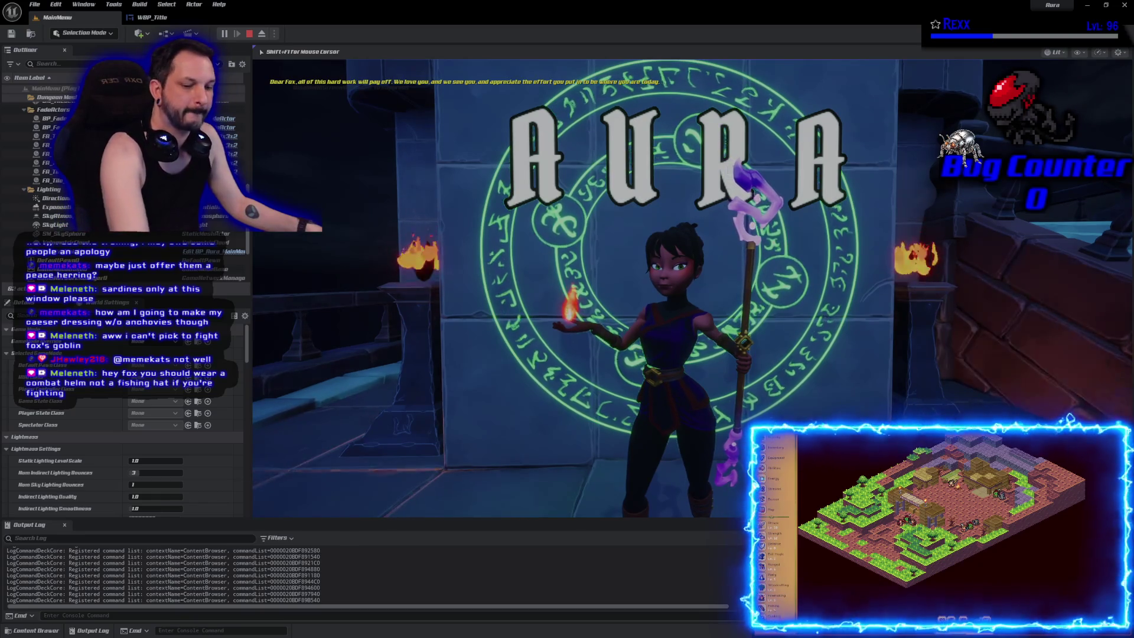
{"action": "key", "text": "Escape"}
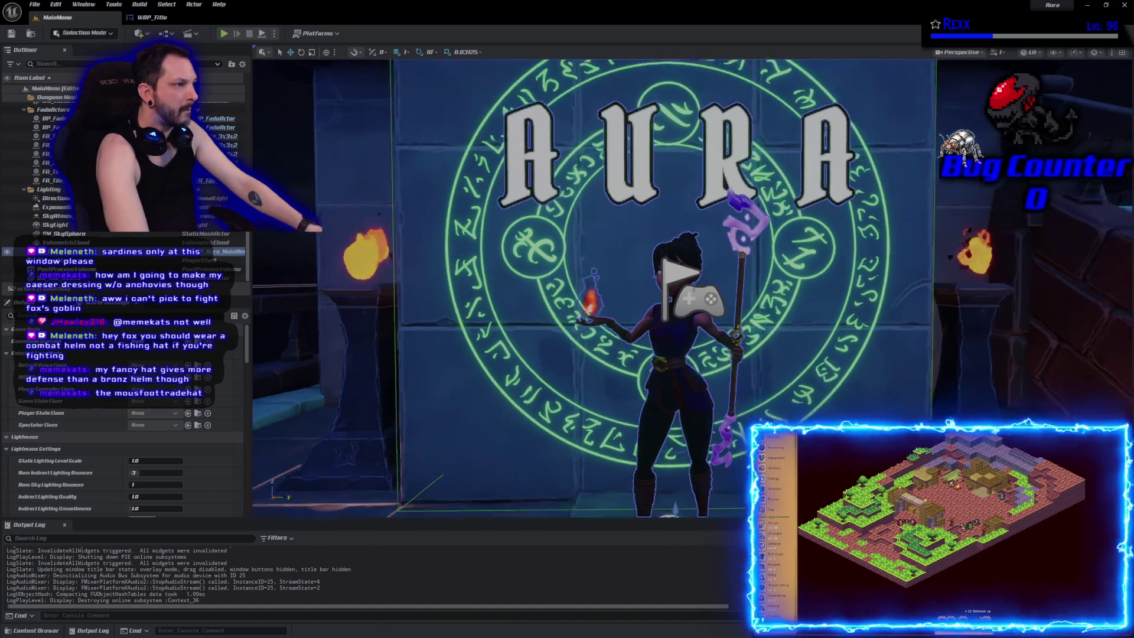
{"action": "scroll", "coordinate": [566, 363], "scroll_direction": "up", "scroll_amount": 2}
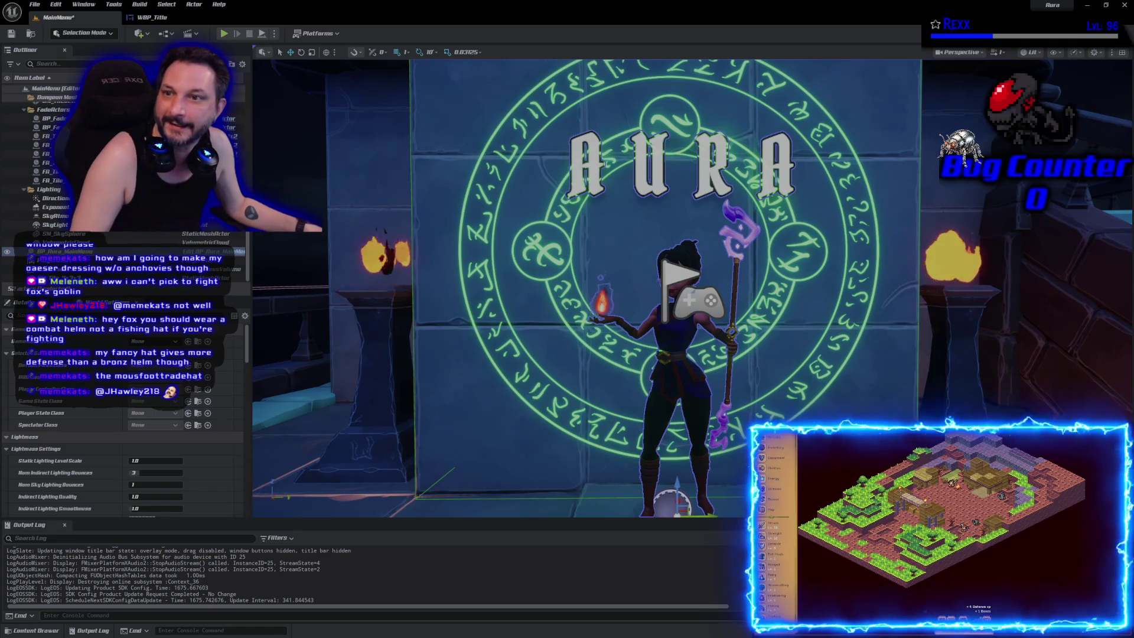
{"action": "key", "text": "ctrl+s"}
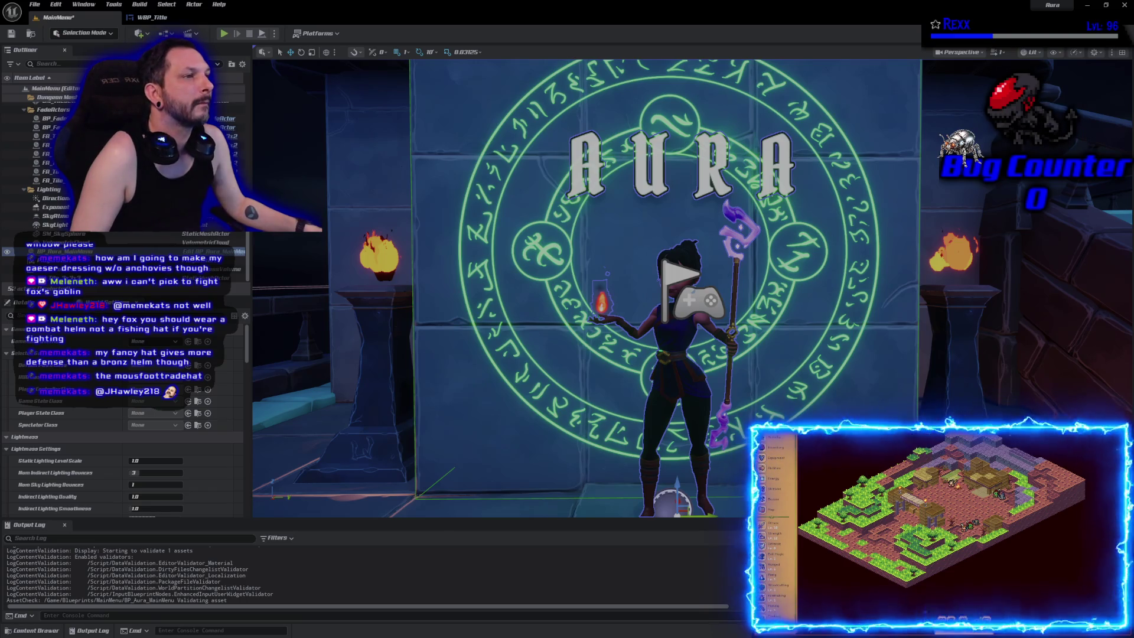
Step: Play, stop and save the MainMenu level, then relaunch play and go full screen with F11
{"action": "left_click", "coordinate": [224, 34]}
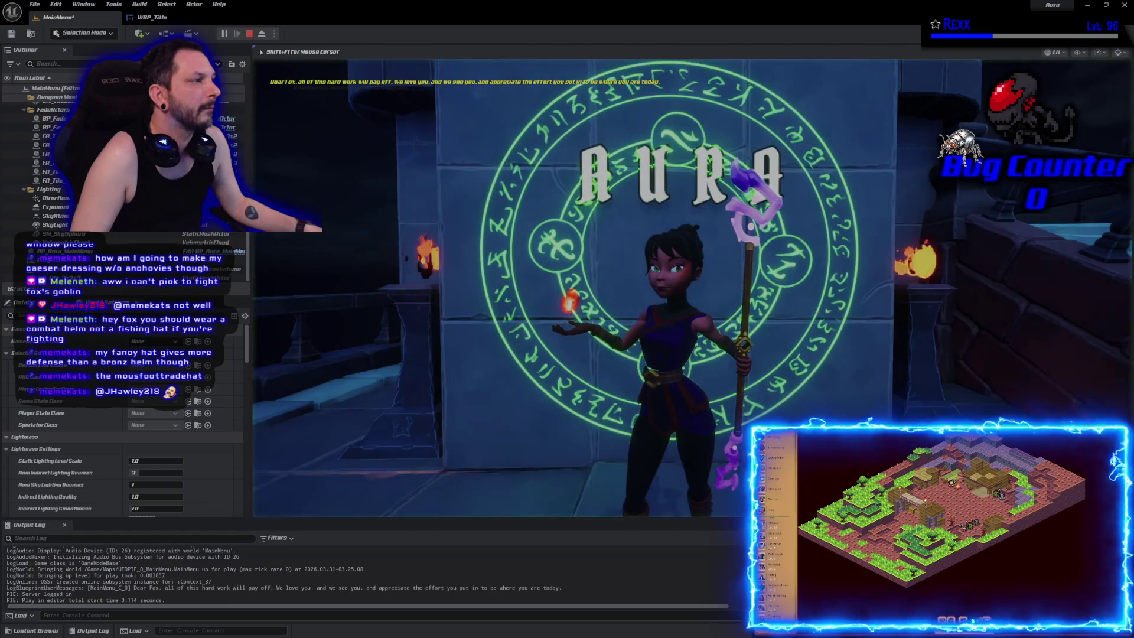
{"action": "key", "text": "Escape"}
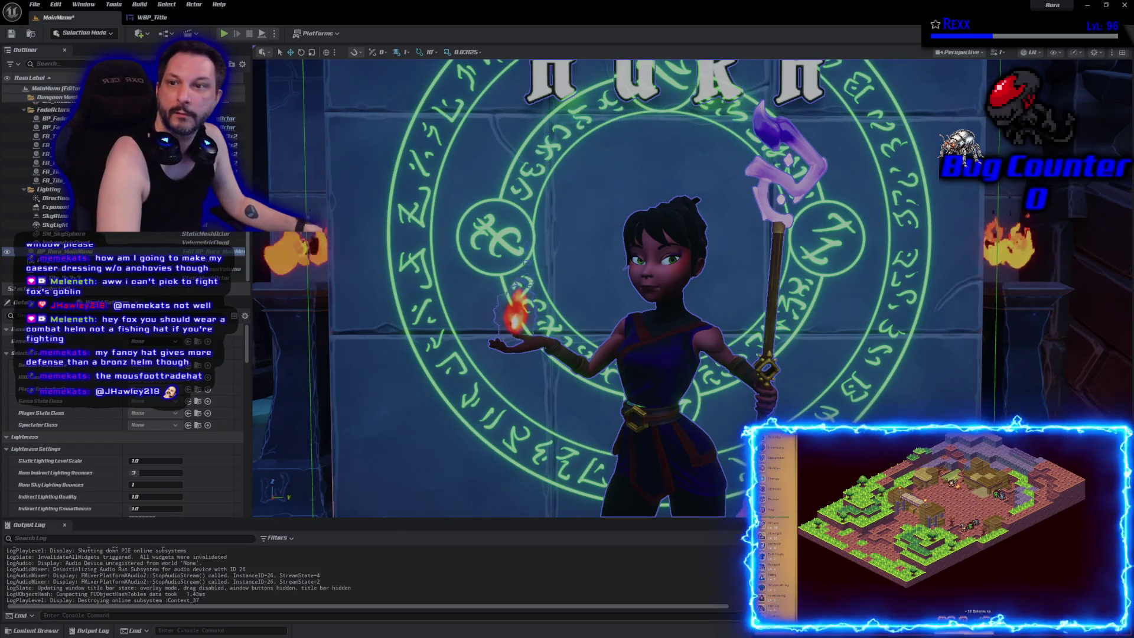
{"action": "key", "text": "ctrl+s"}
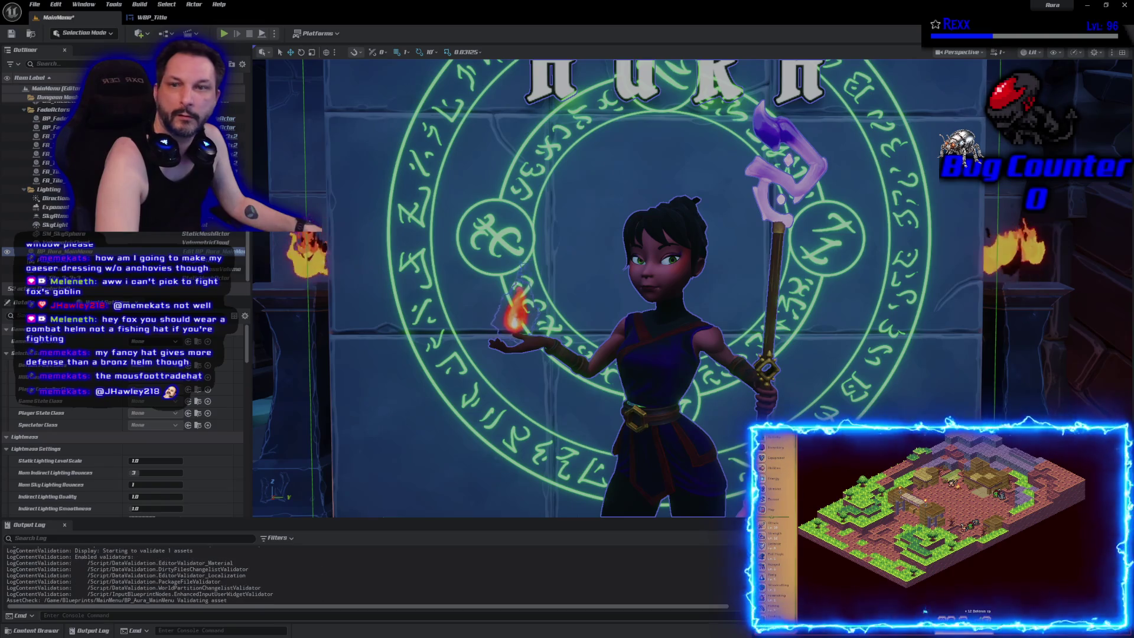
{"action": "left_click", "coordinate": [225, 35]}
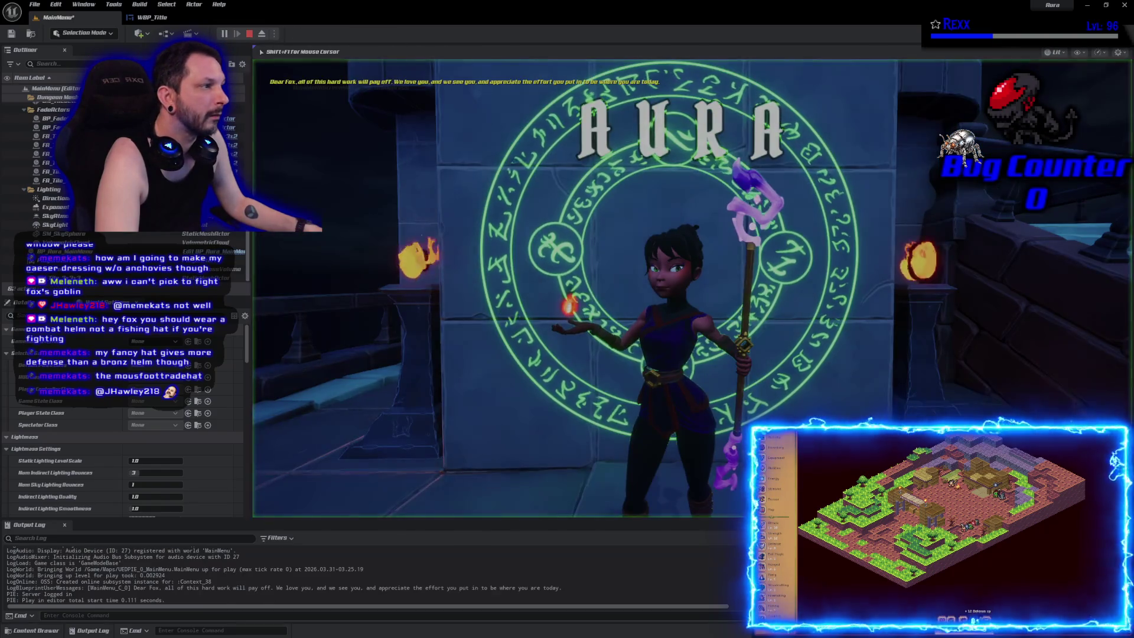
{"action": "key", "text": "Escape"}
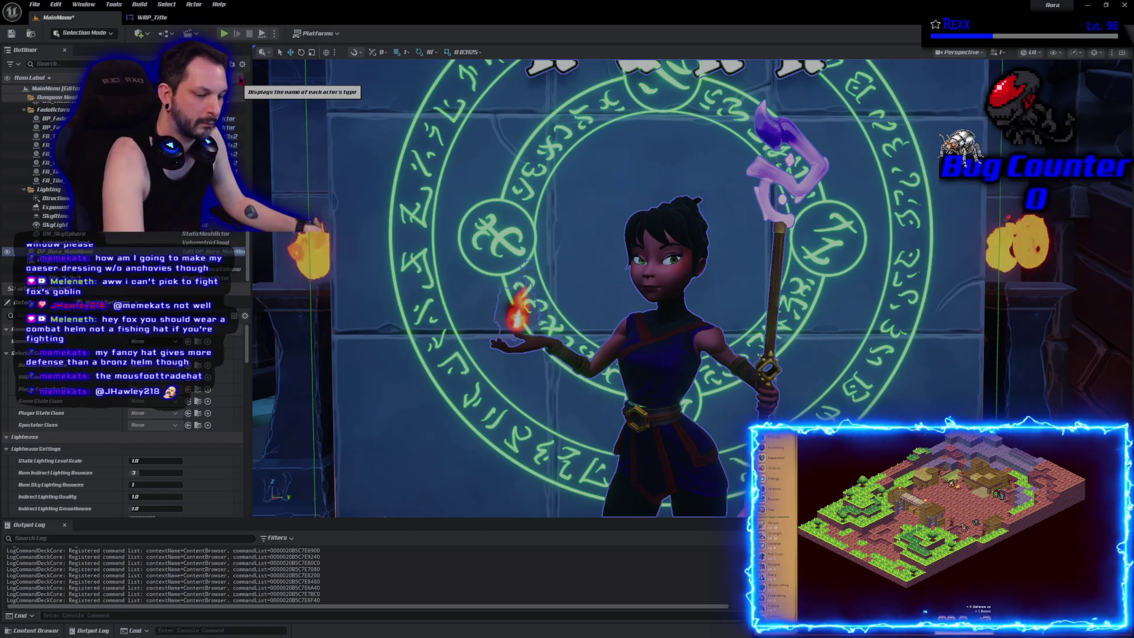
{"action": "key", "text": "alt+p"}
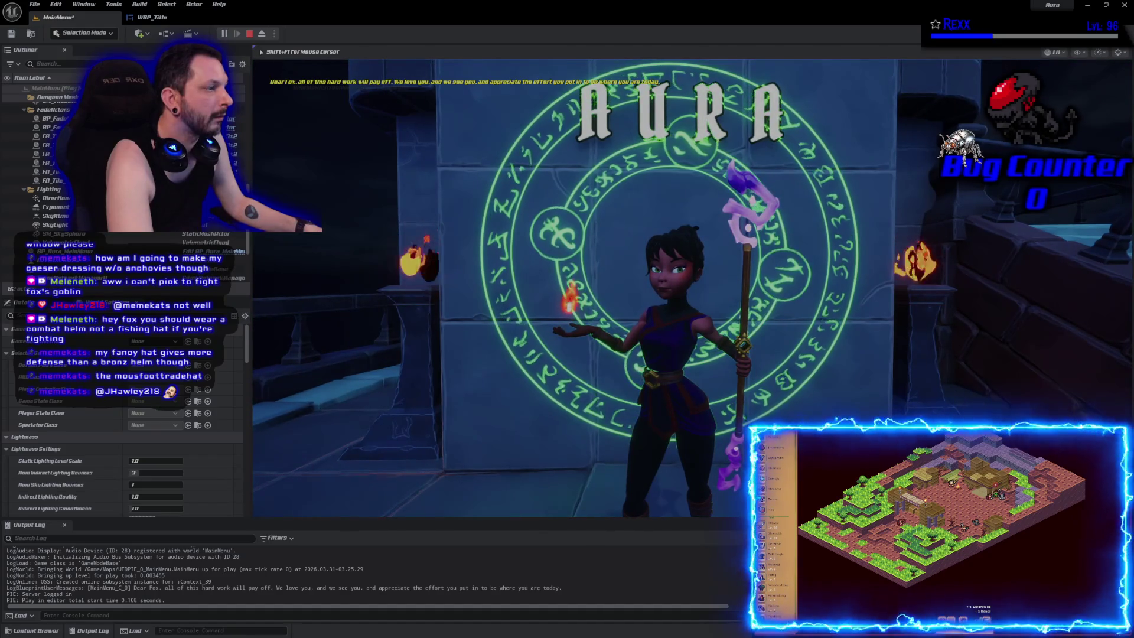
{"action": "key", "text": "F11"}
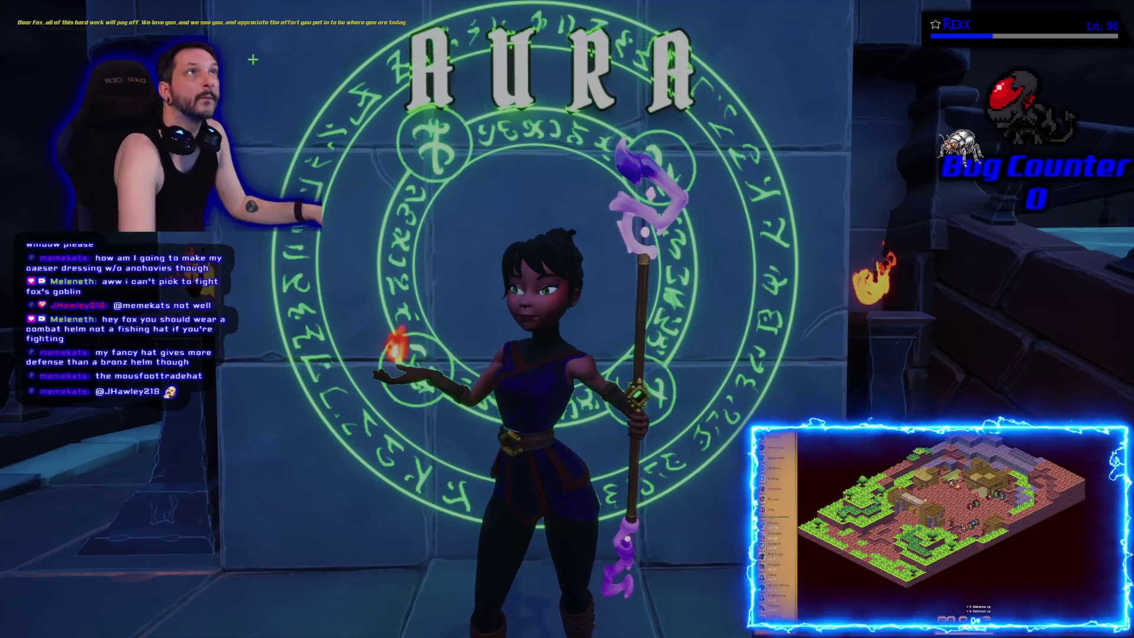
{"action": "key", "text": "Escape"}
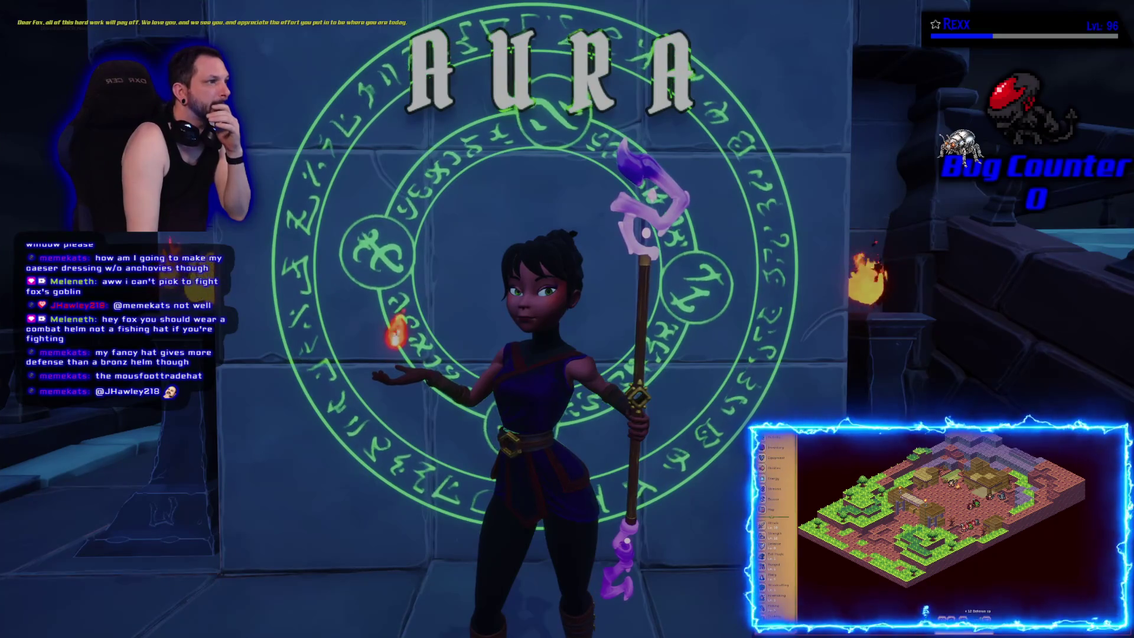
{"action": "key", "text": "Escape"}
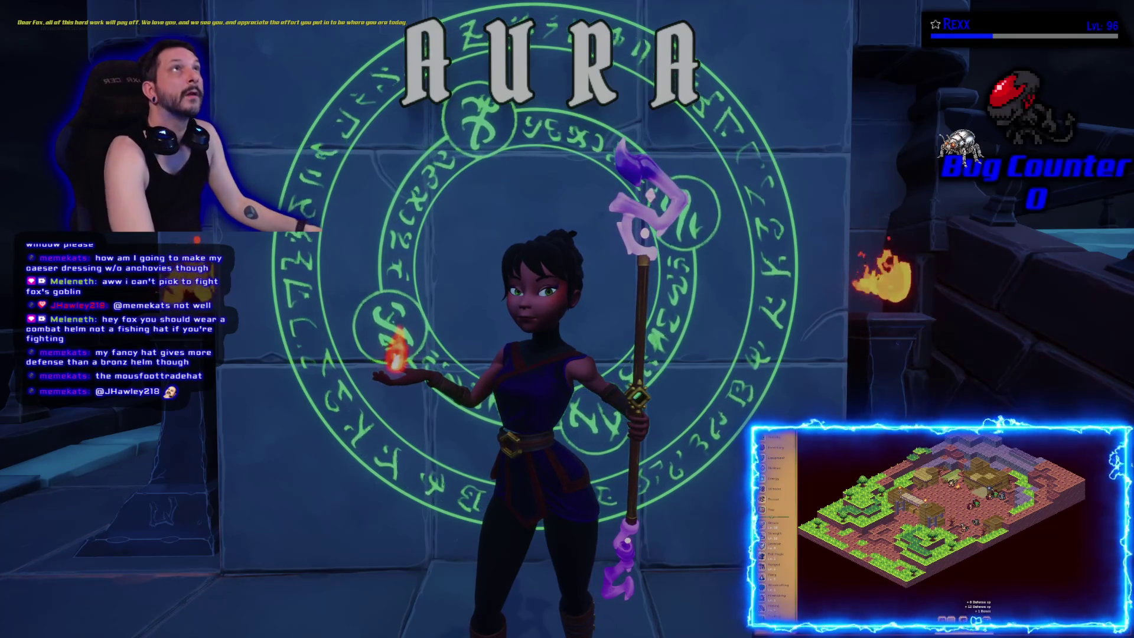
{"action": "key", "text": "Escape"}
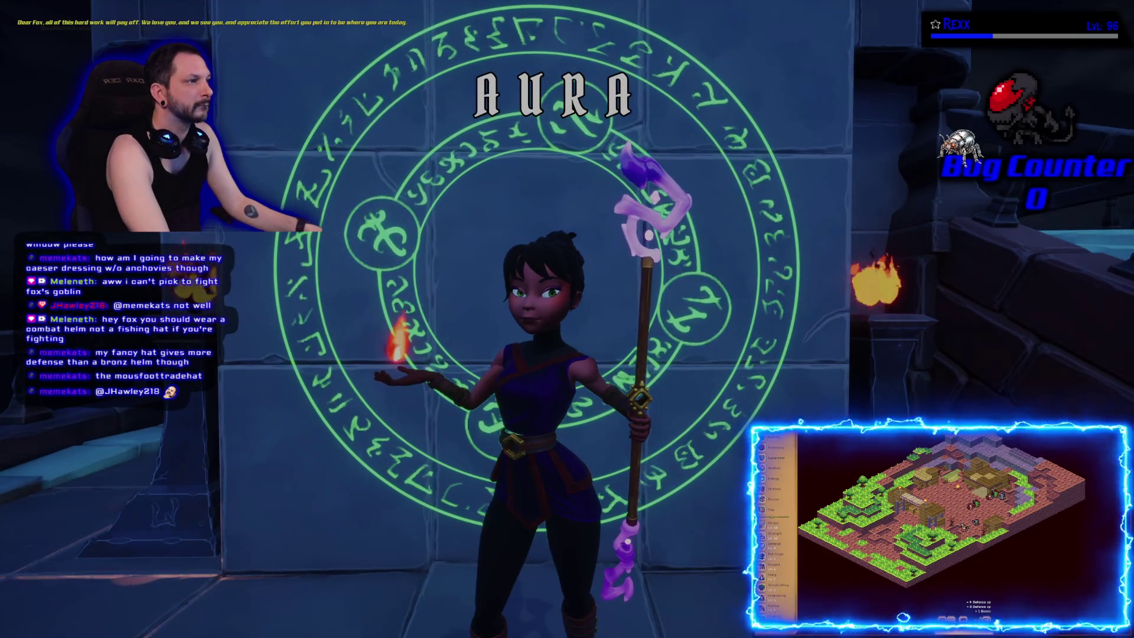
Step: Stop play, pan to show the full AURA letters, and exit full-screen mode
{"action": "key", "text": "Escape"}
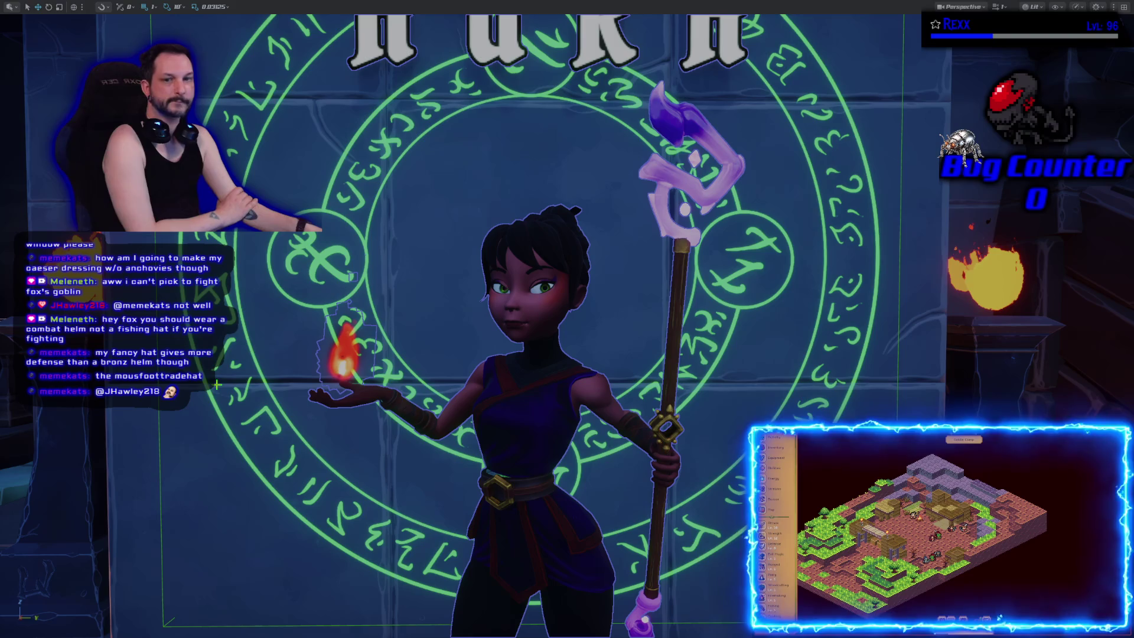
{"action": "left_click_drag", "start_coordinate": [209, 381], "coordinate": [179, 299]}
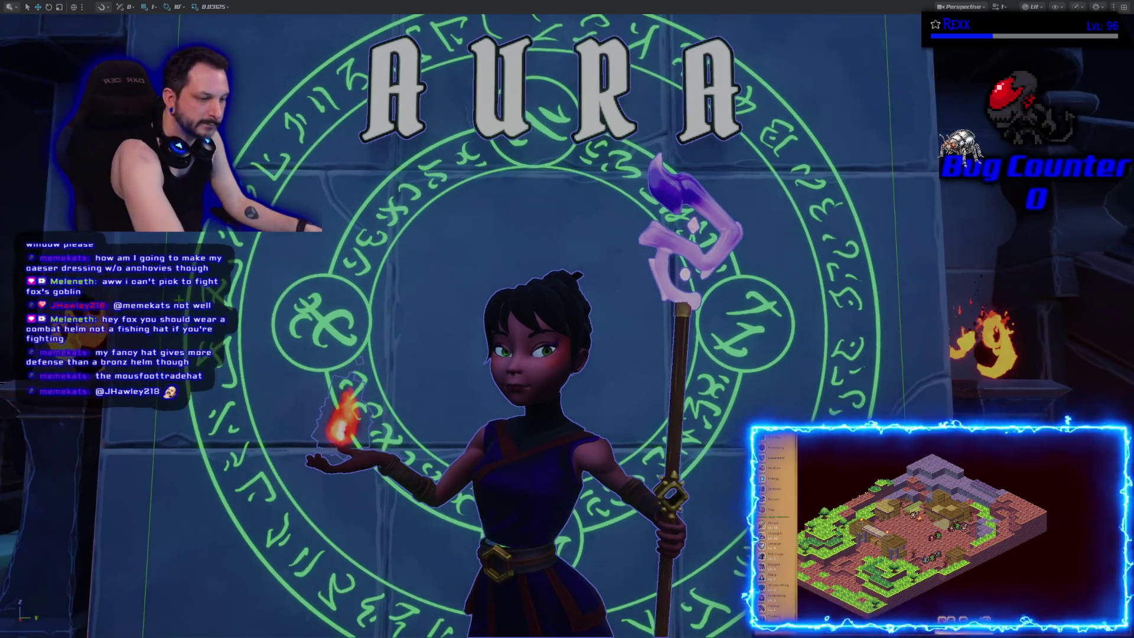
{"action": "key", "text": "F11"}
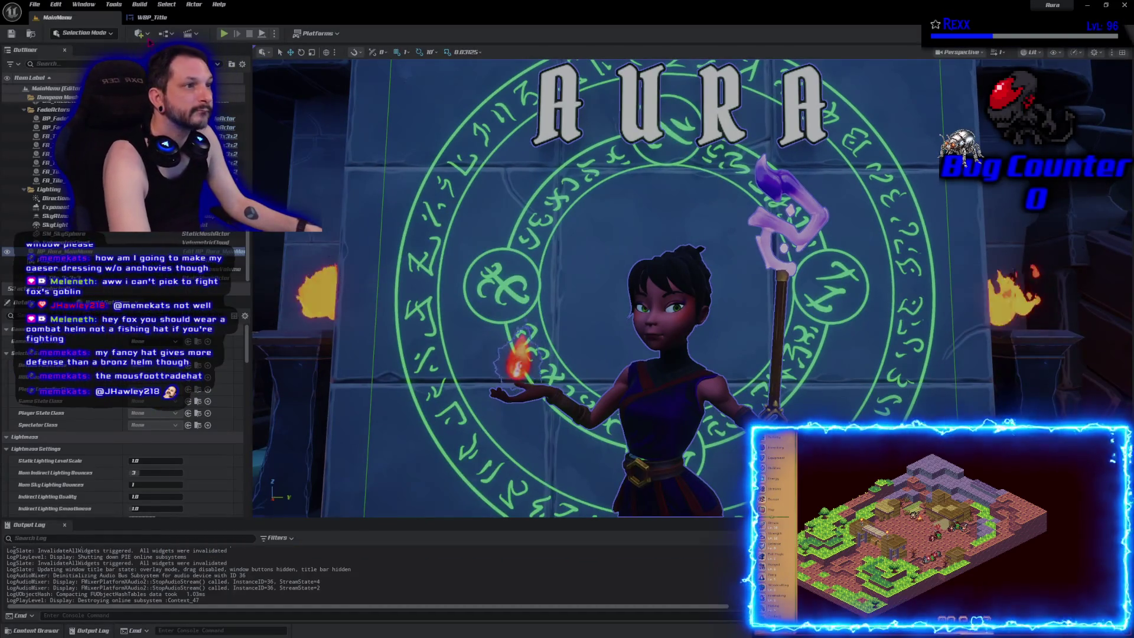
Step: Set the WBP_Title text's font size to 100
{"action": "left_click", "coordinate": [152, 17]}
{"action": "left_click", "coordinate": [57, 17]}
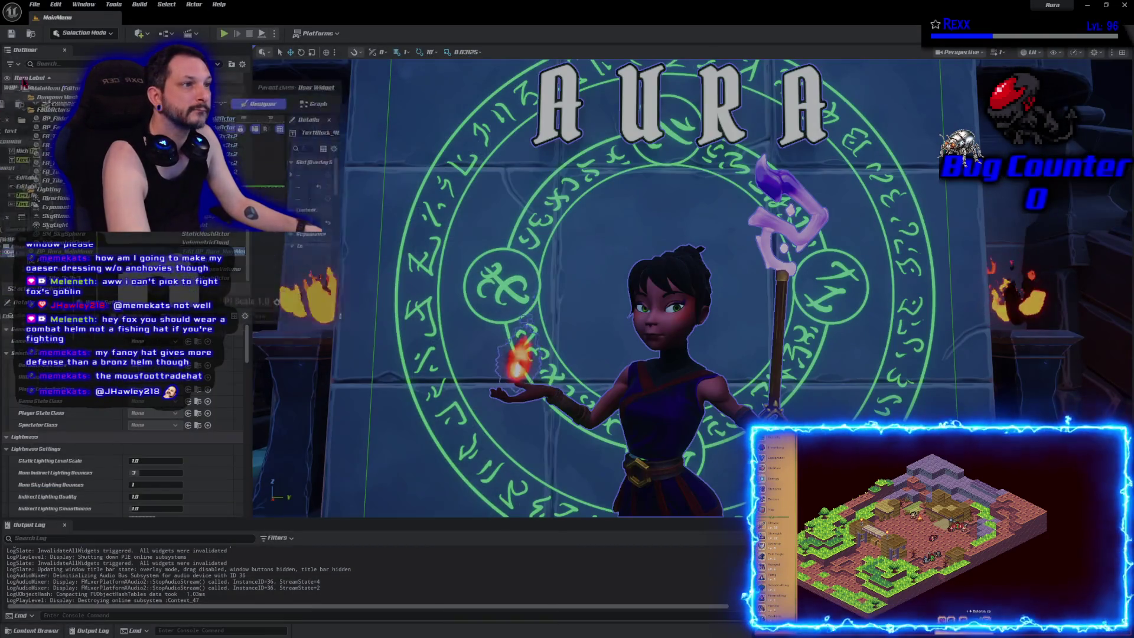
{"action": "key", "text": "alt+Tab"}
{"action": "scroll", "coordinate": [430, 286], "scroll_direction": "down", "scroll_amount": 2}
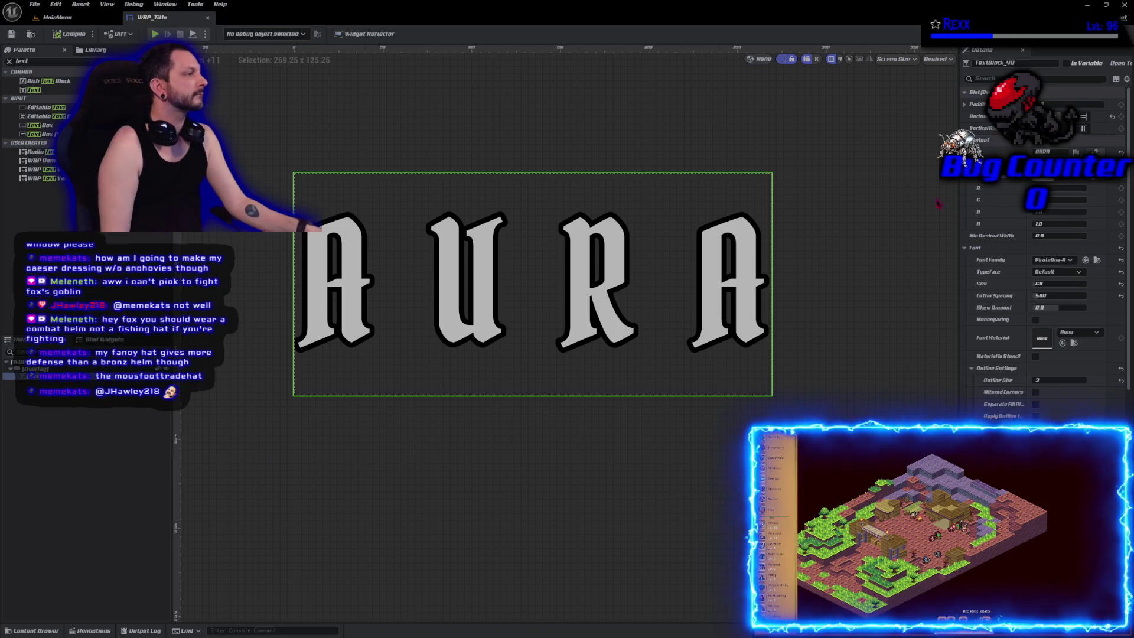
{"action": "left_click", "coordinate": [1063, 284]}
{"action": "type", "text": "100"}
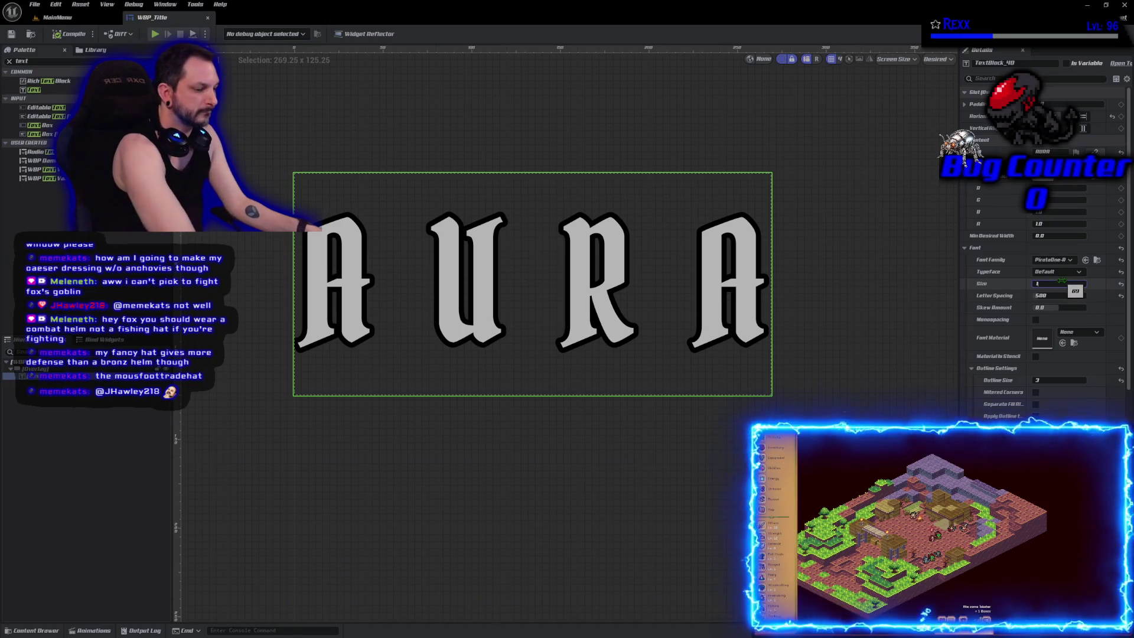
{"action": "key", "text": "Return"}
Step: Switch to the MainMenu level and start play to view the larger title
{"action": "left_click", "coordinate": [87, 19]}
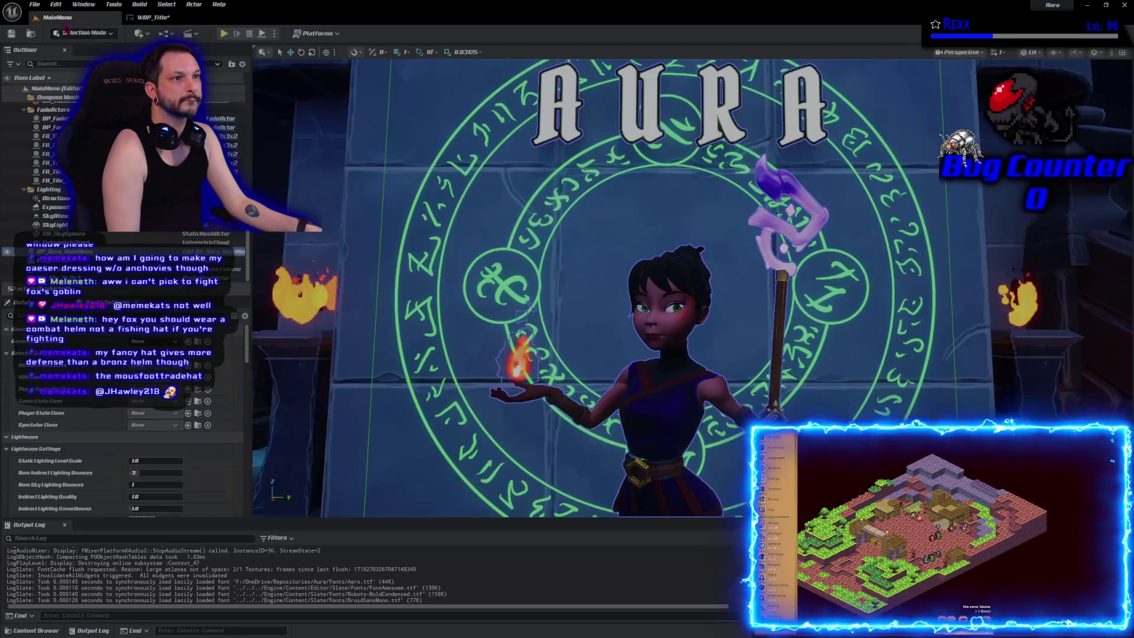
{"action": "left_click", "coordinate": [131, 19]}
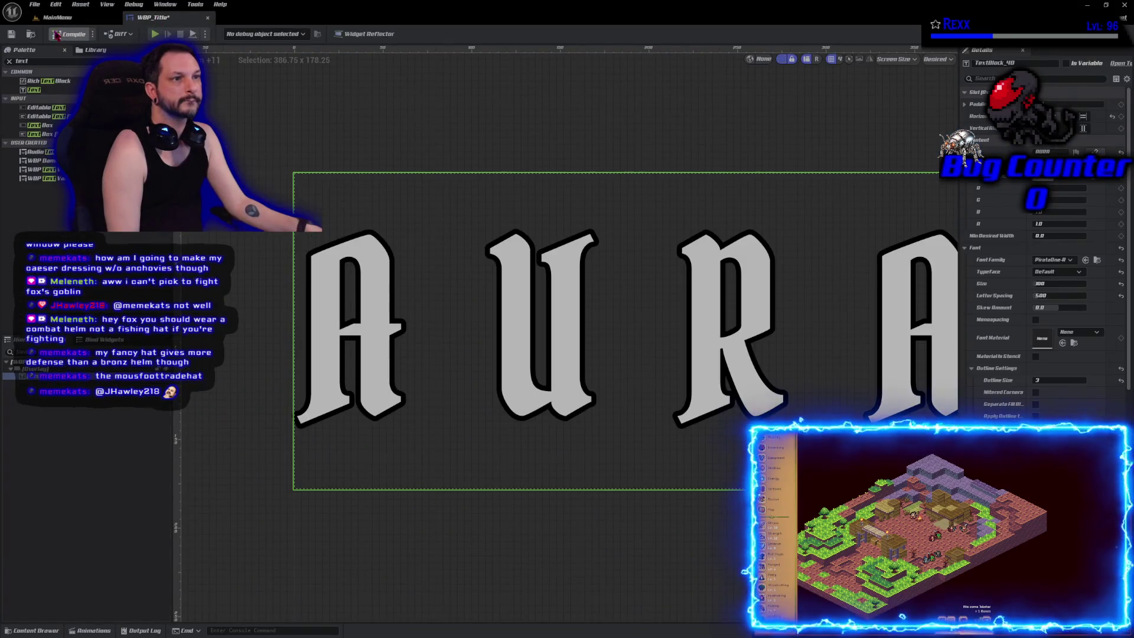
{"action": "left_click", "coordinate": [73, 18]}
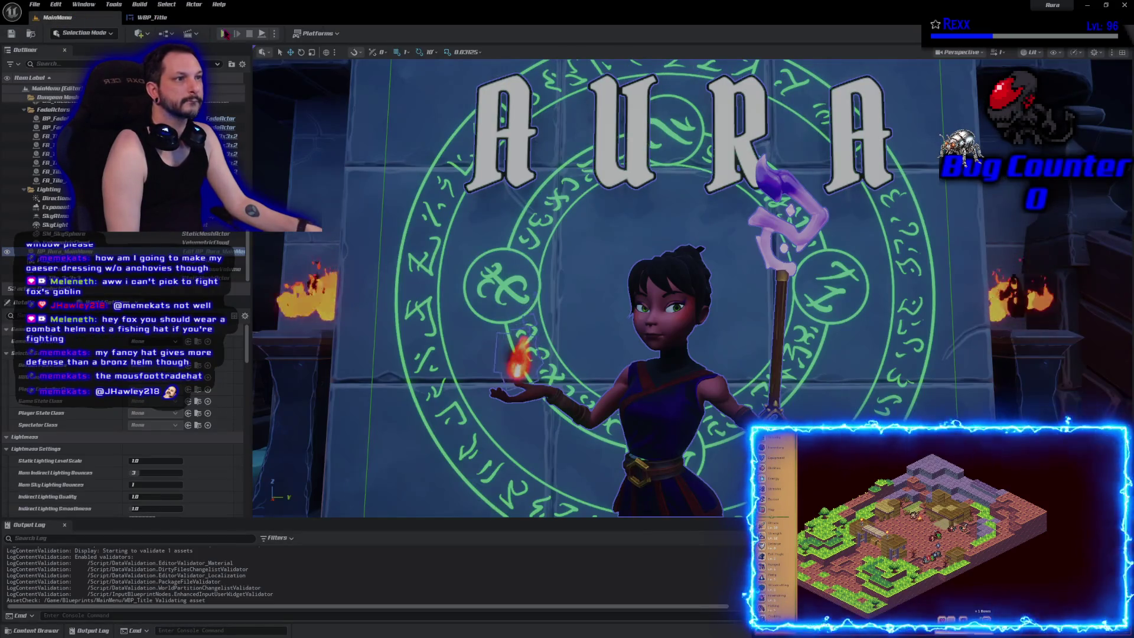
{"action": "left_click", "coordinate": [224, 34]}
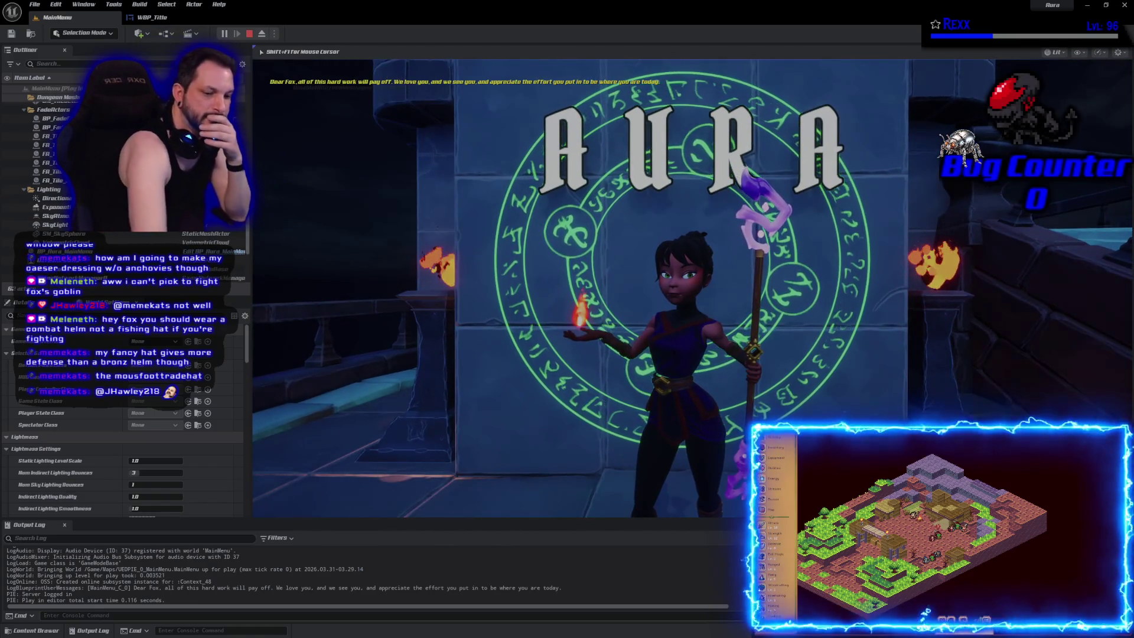
Step: View the enlarged AURA title in full-screen play, then stop and exit full screen
{"action": "key", "text": "F11"}
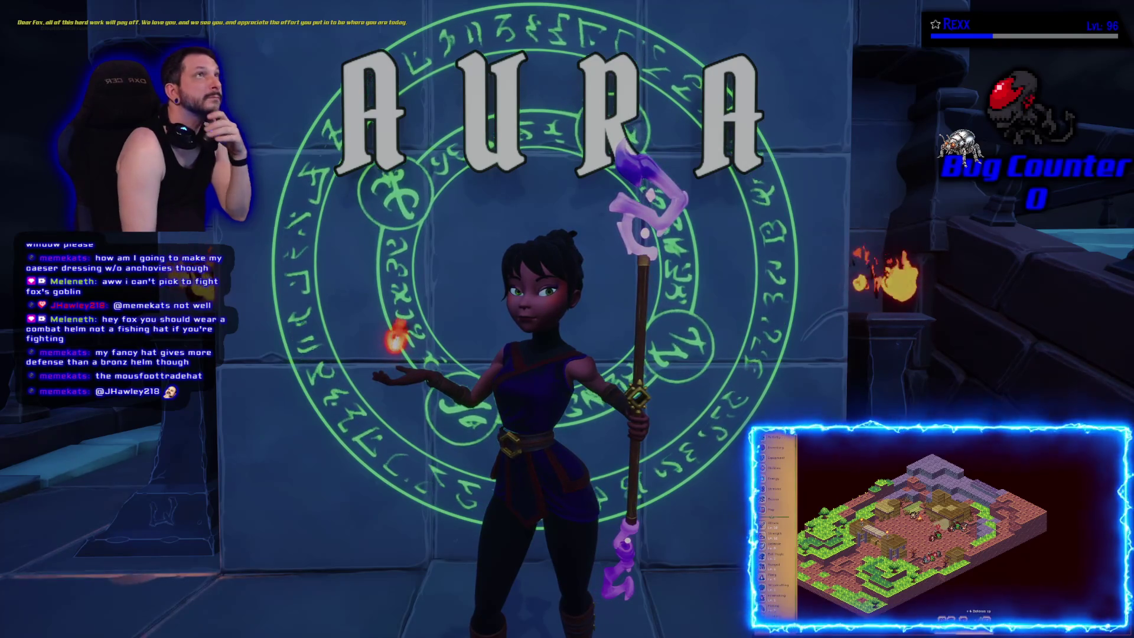
{"action": "key", "text": "Escape"}
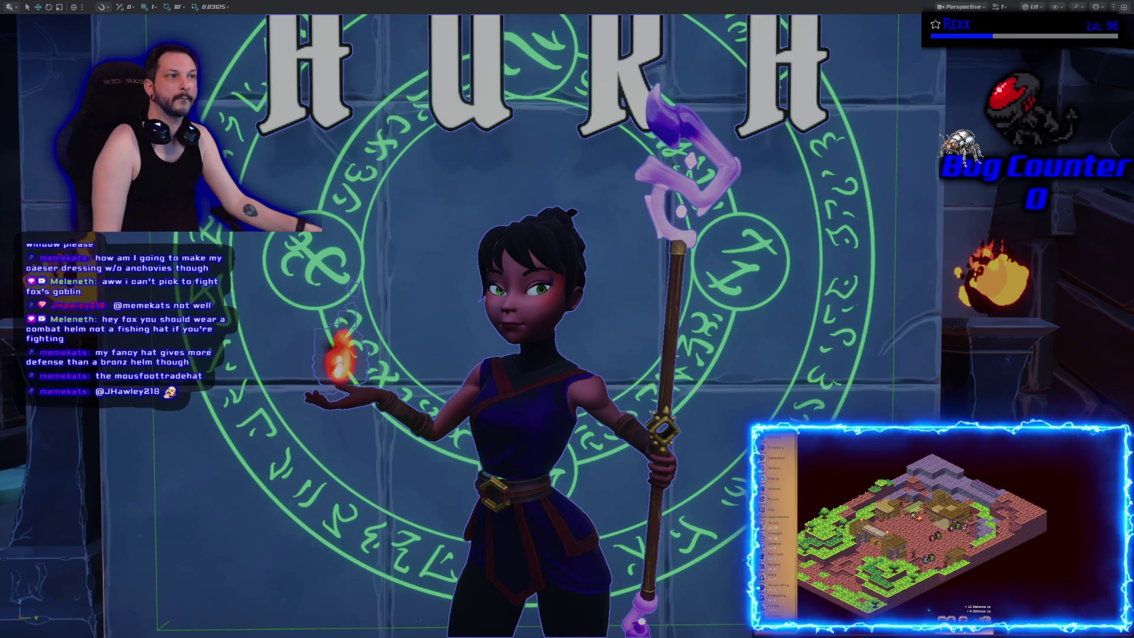
{"action": "key", "text": "Escape"}
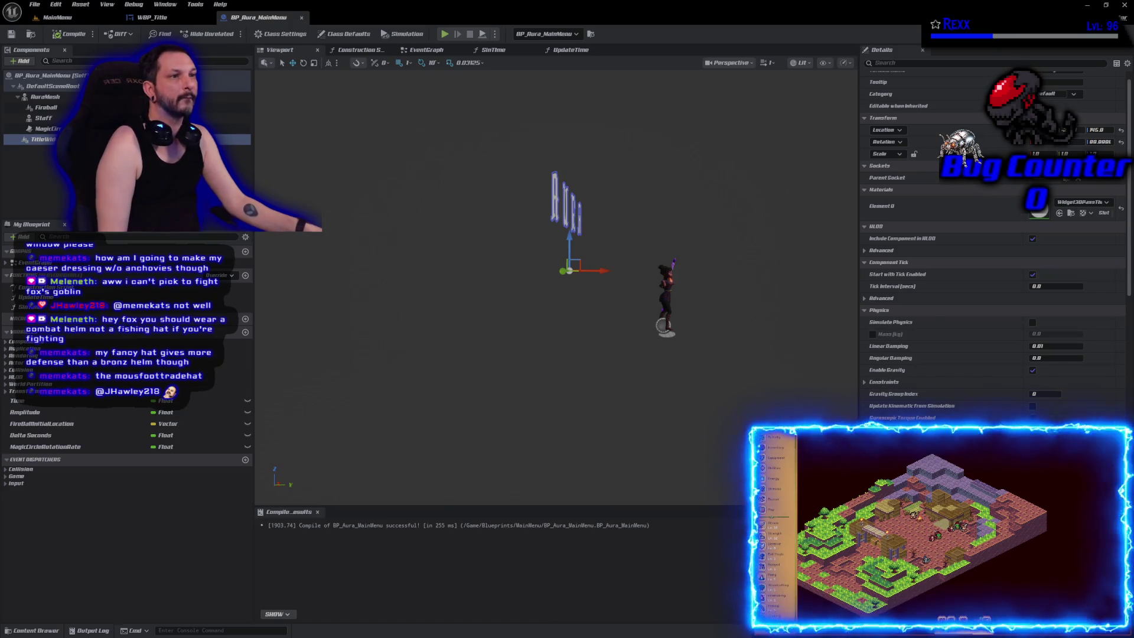
Step: Switch from the blueprint back to the MainMenu level tab
{"action": "left_click", "coordinate": [57, 17]}
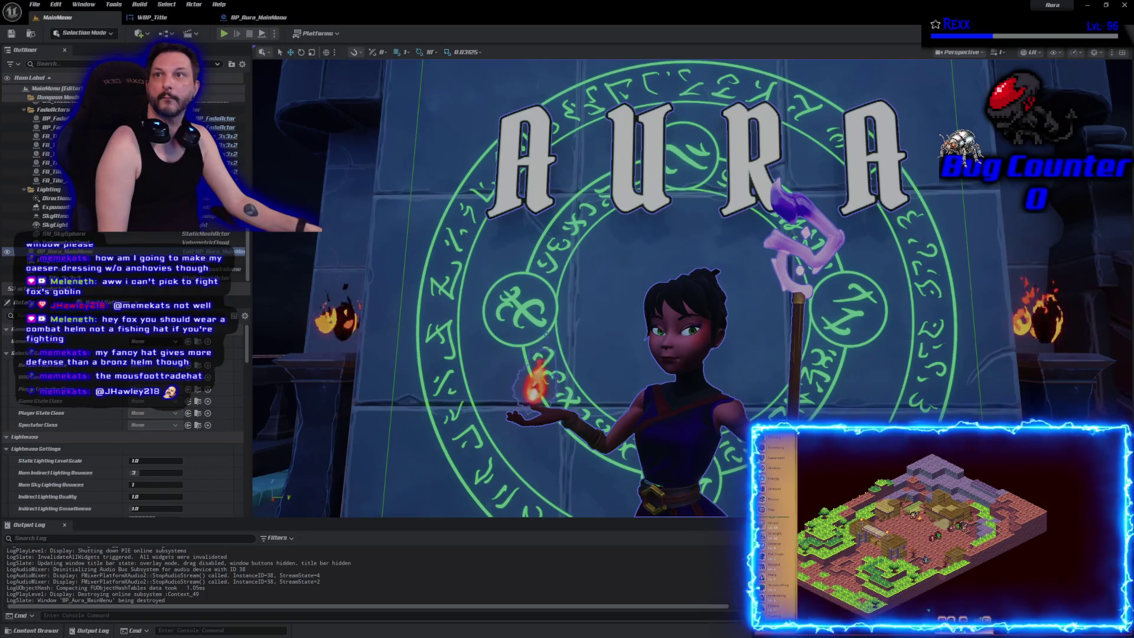
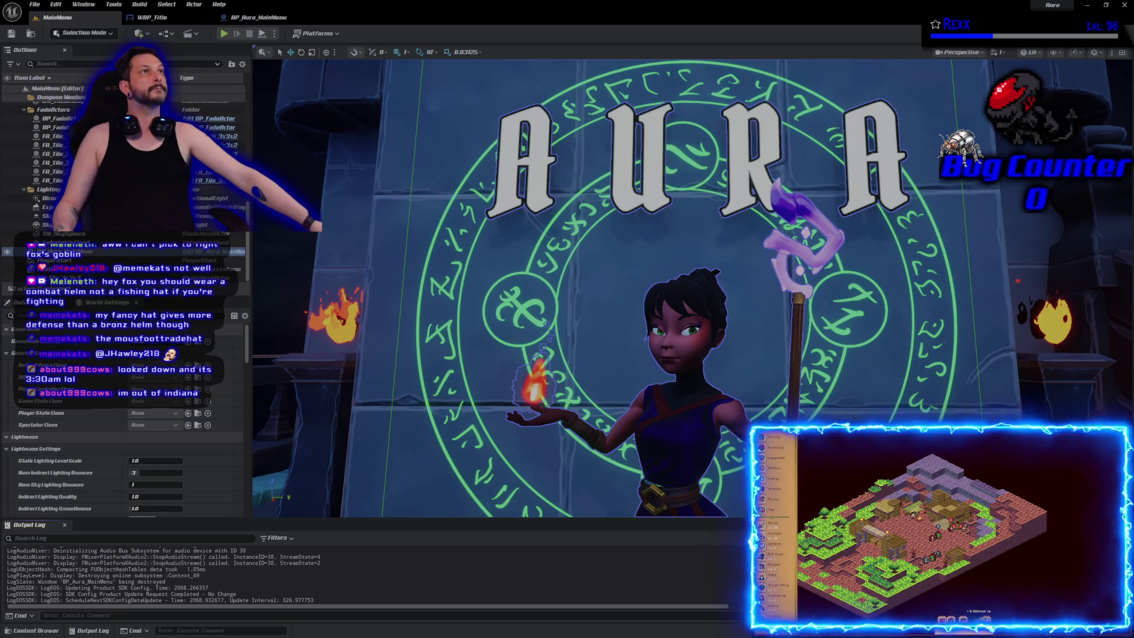
Step: In WBP_Title, centre the placeholder Text Block horizontally, bottom-align it under AURA, and save
{"action": "left_click", "coordinate": [153, 17]}
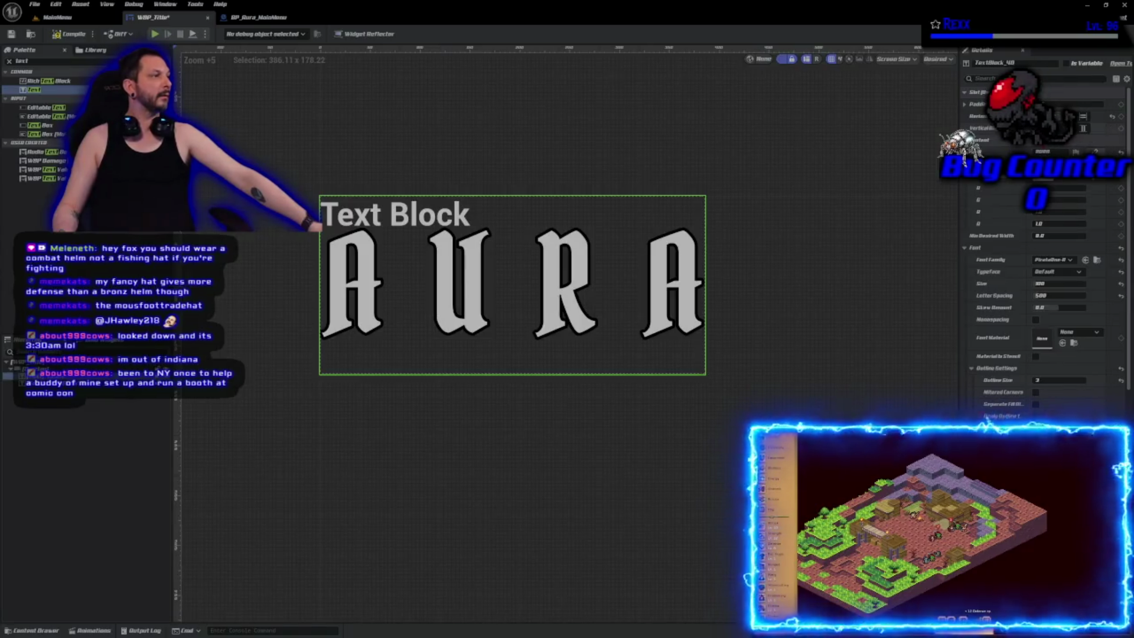
{"action": "left_click", "coordinate": [396, 214]}
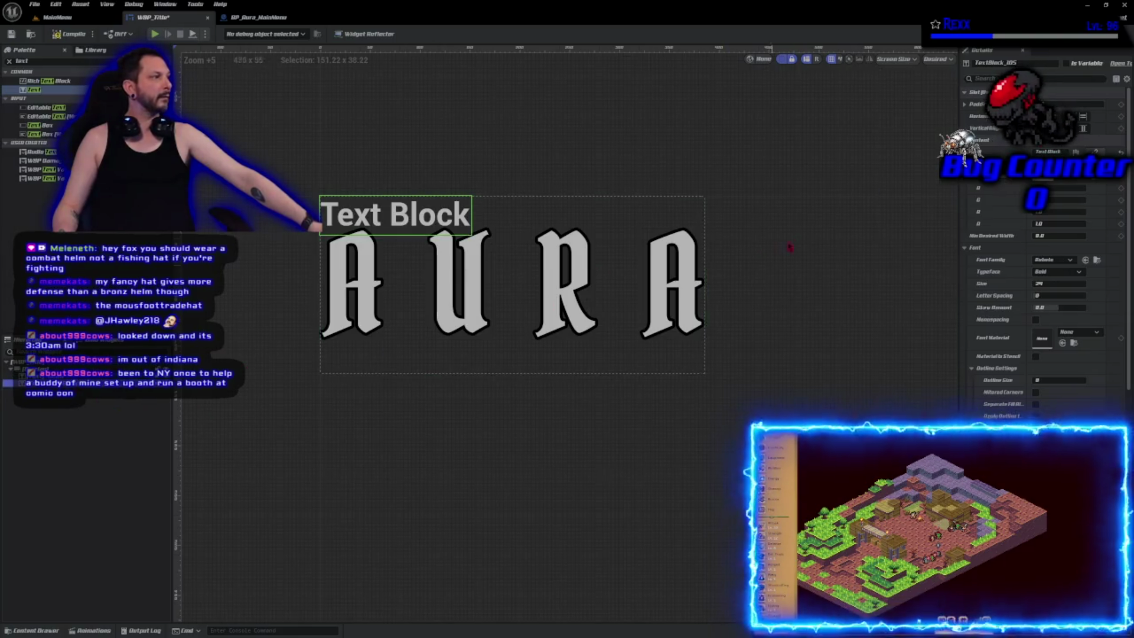
{"action": "left_click", "coordinate": [1111, 116]}
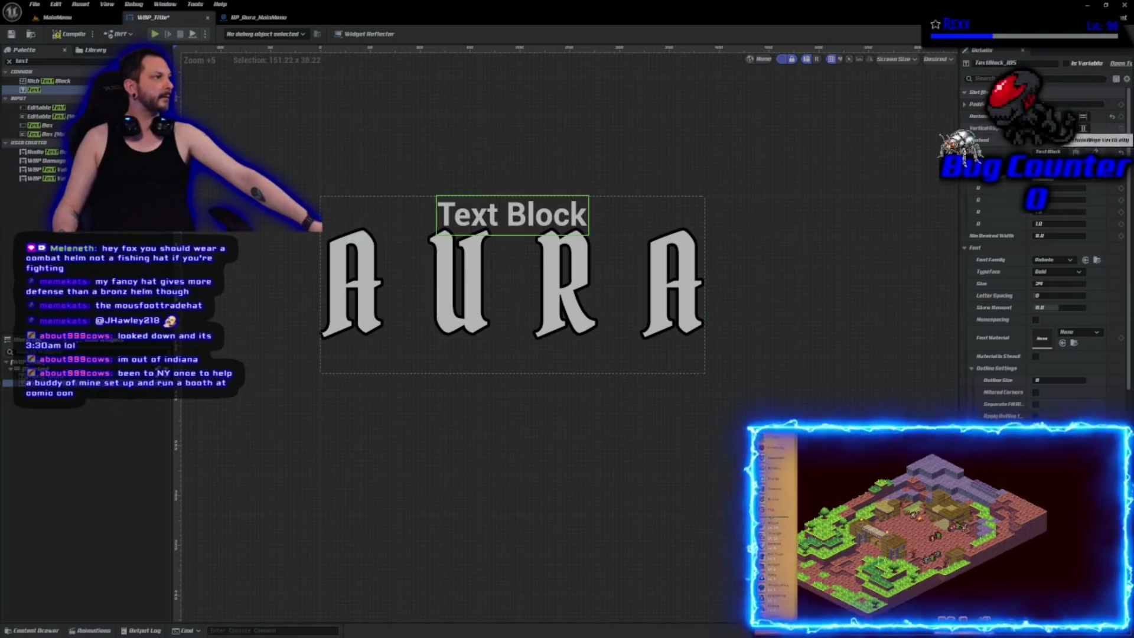
{"action": "left_click", "coordinate": [1110, 129]}
{"action": "left_click", "coordinate": [13, 35]}
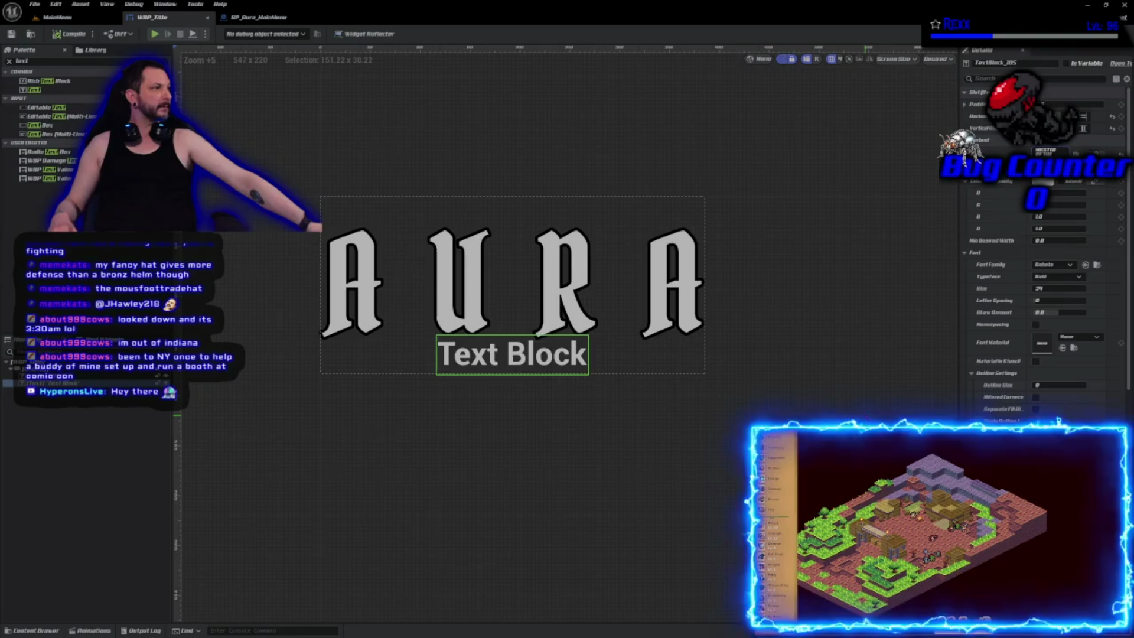
Step: Compile the MASTER OF THE ELEMENTS subtitle, set its font to Amaranta Regular, and save
{"action": "left_click", "coordinate": [71, 34]}
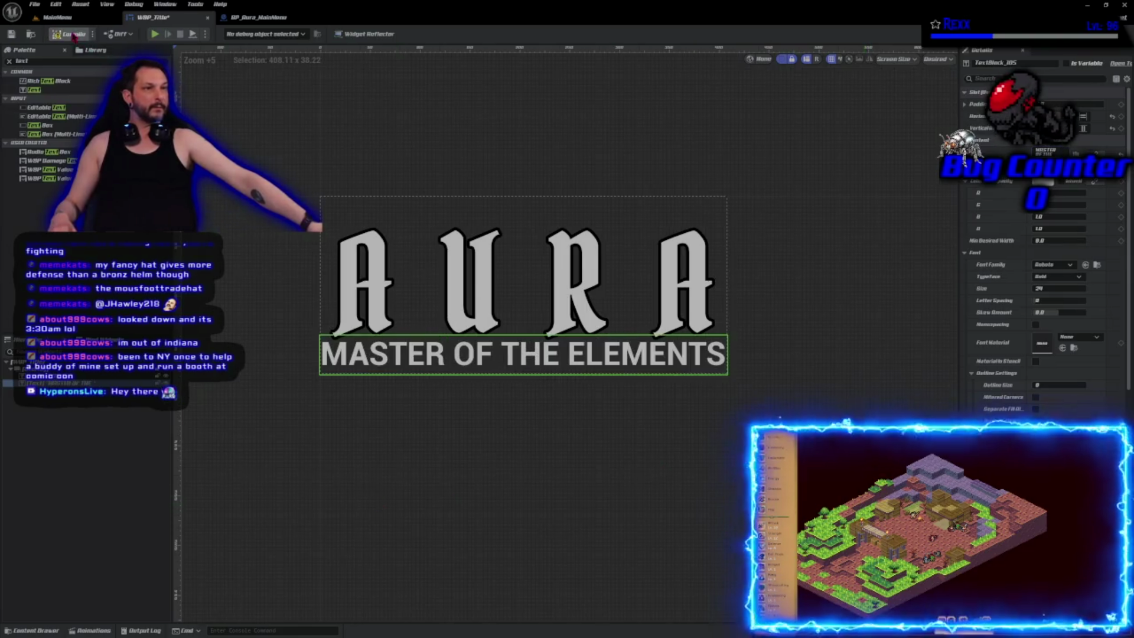
{"action": "left_click", "coordinate": [74, 35]}
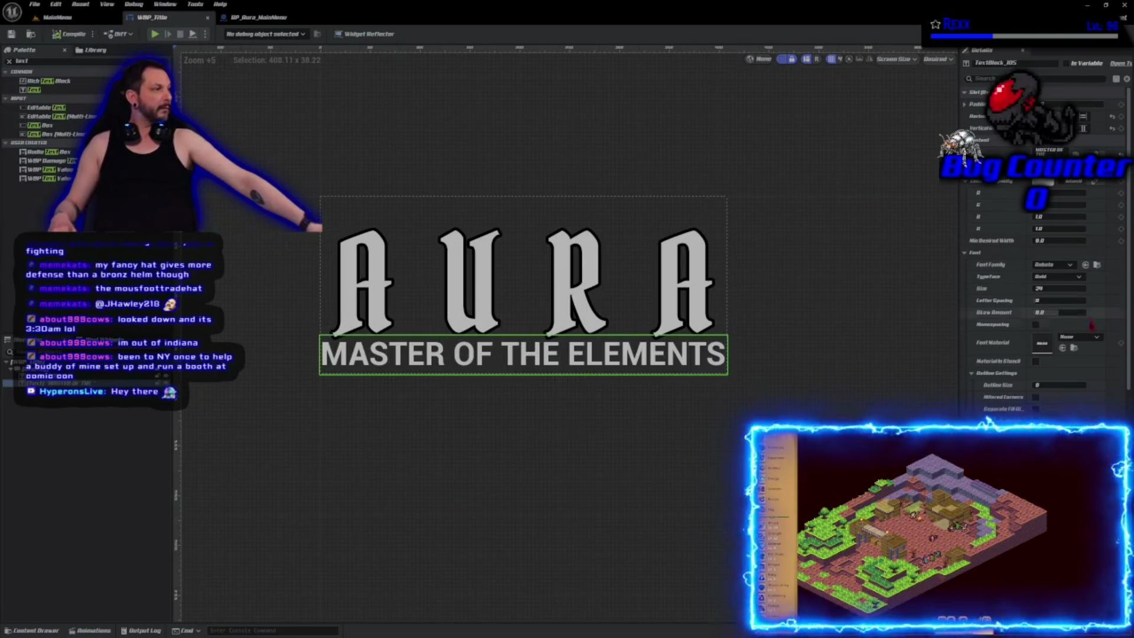
{"action": "left_click", "coordinate": [1053, 265]}
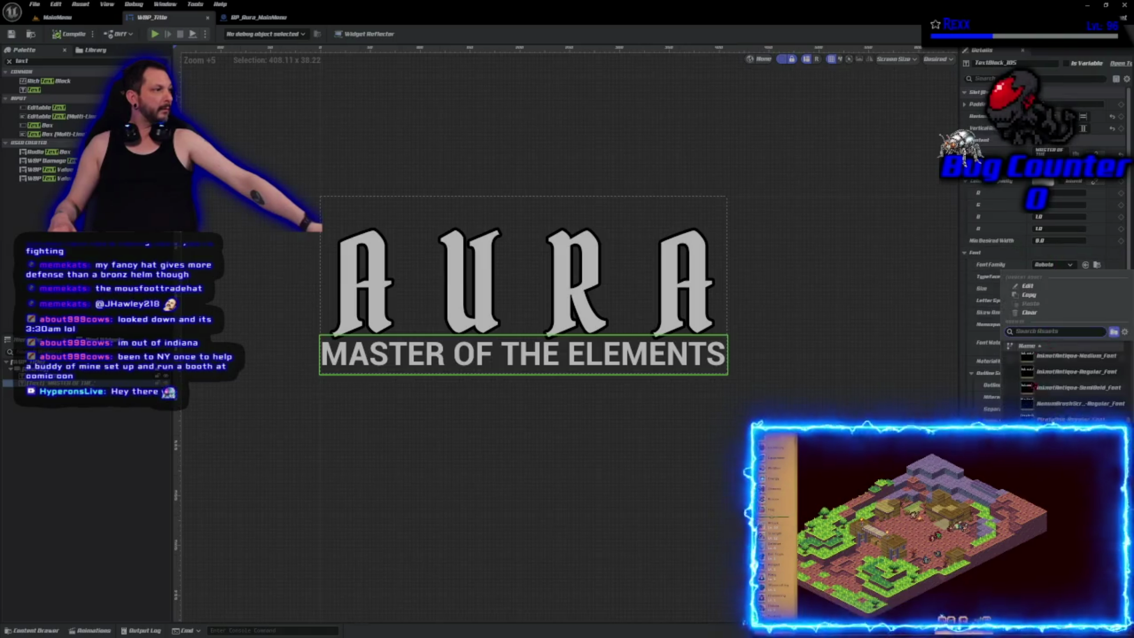
{"action": "scroll", "coordinate": [1037, 378], "scroll_direction": "up", "scroll_amount": 5}
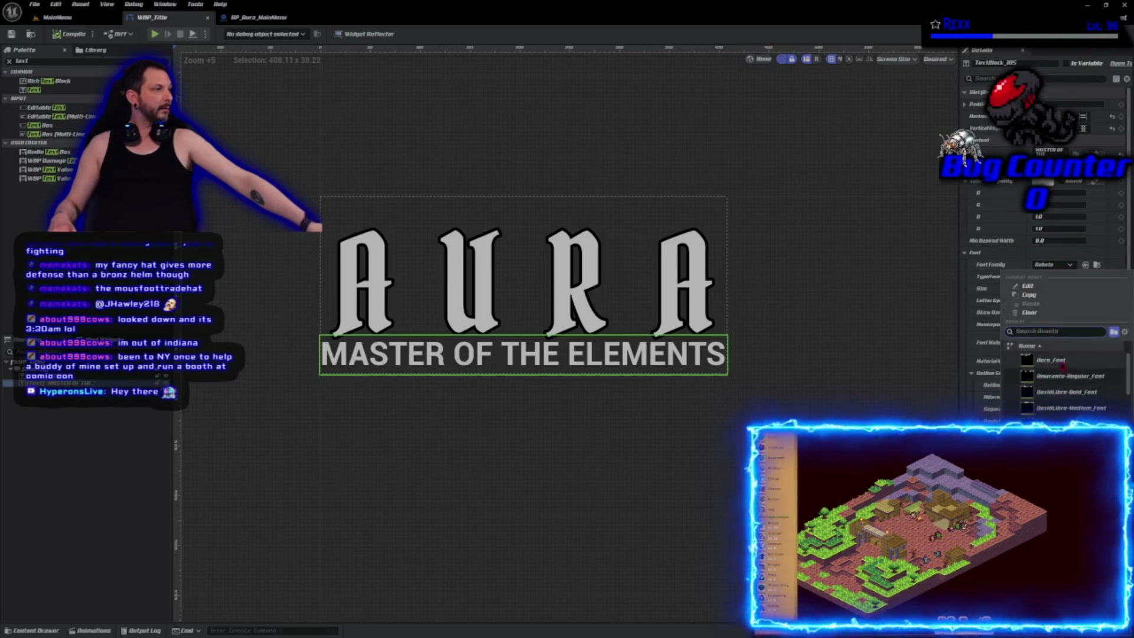
{"action": "left_click", "coordinate": [1068, 377]}
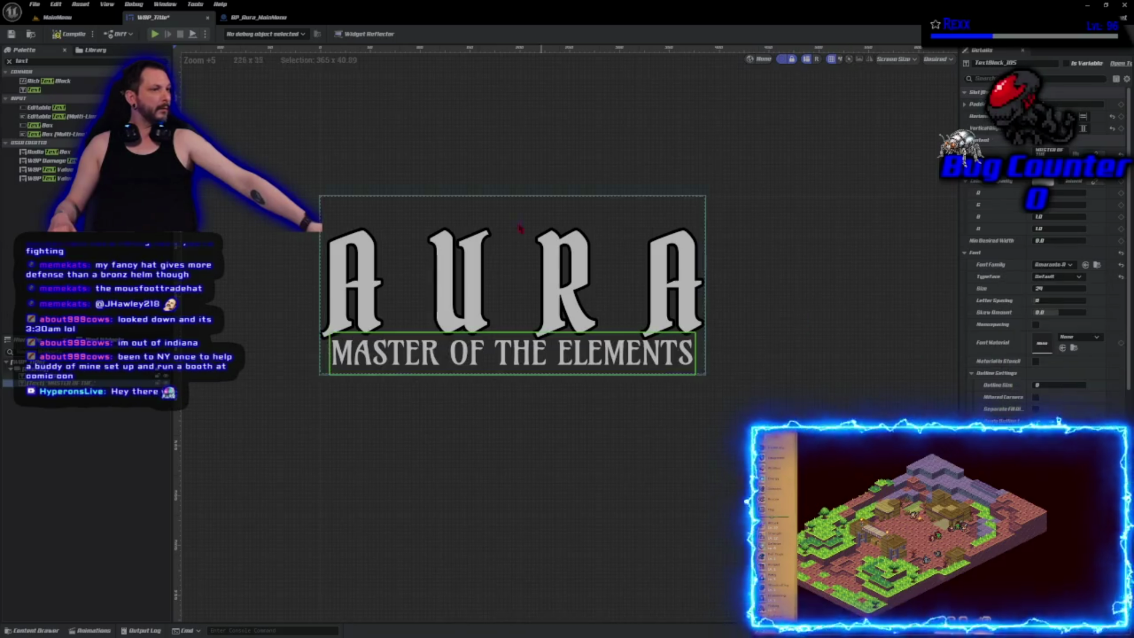
{"action": "left_click", "coordinate": [11, 34]}
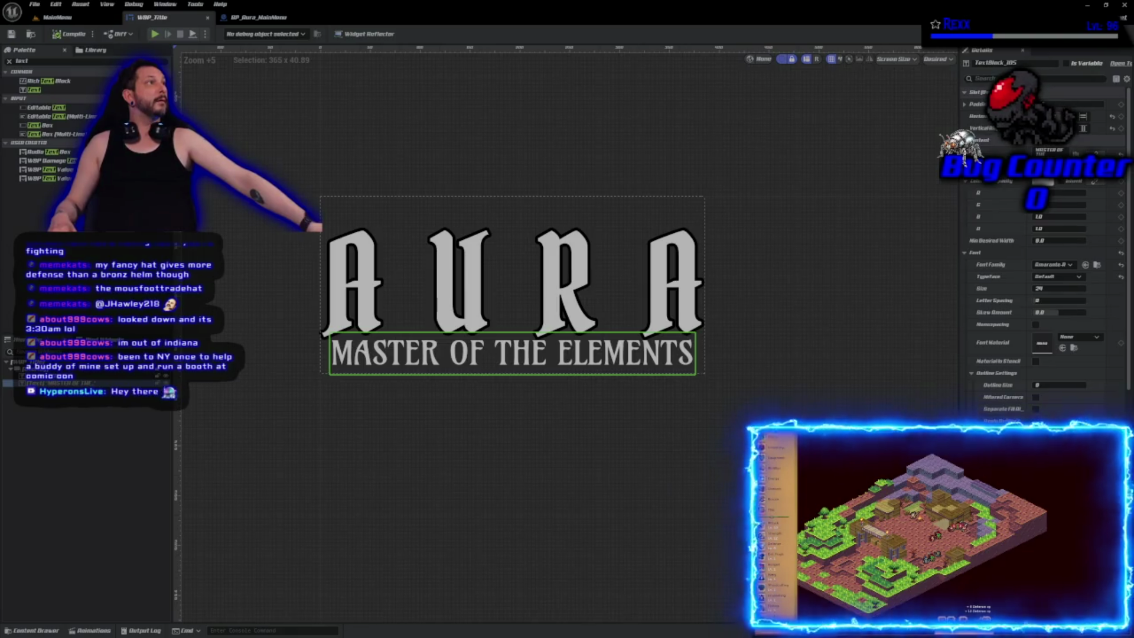
{"action": "left_click", "coordinate": [1058, 288]}
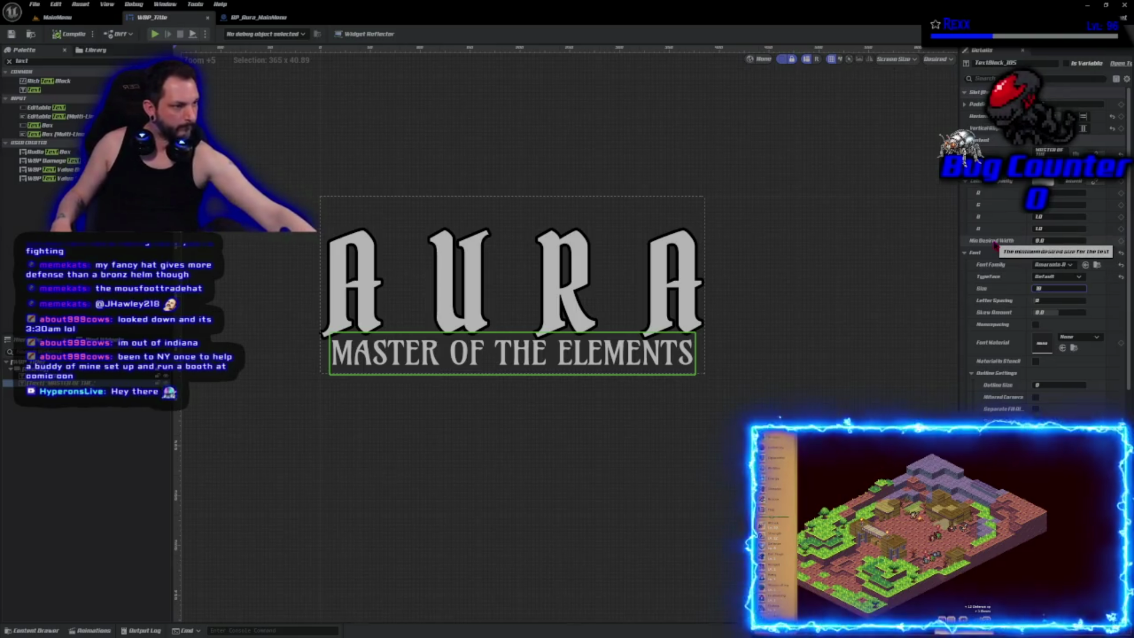
Step: Set the subtitle's font size to 20
{"action": "type", "text": "18"}
{"action": "key", "text": "Return"}
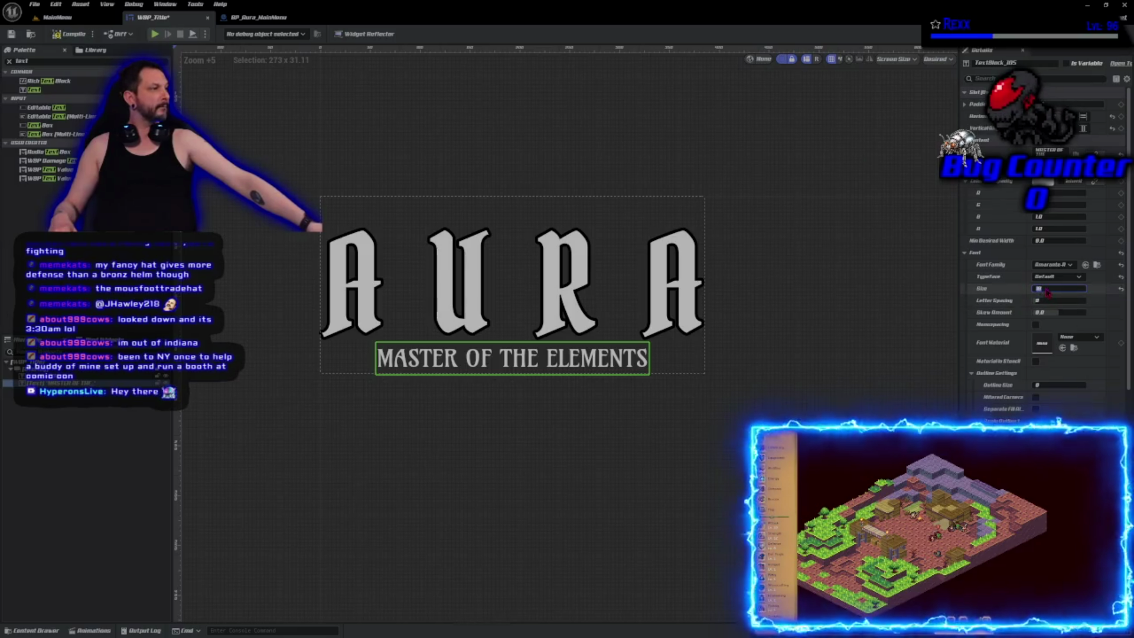
{"action": "type", "text": "20"}
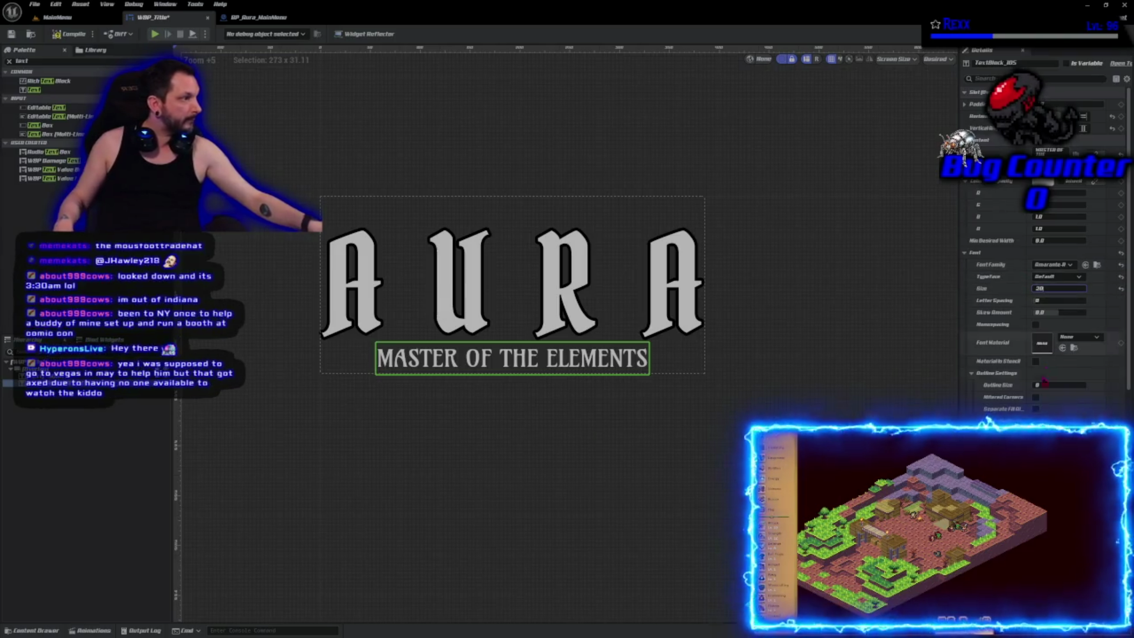
{"action": "key", "text": "Return"}
Step: Give the subtitle an outline size of 2, then compile and save the widget
{"action": "type", "text": "2"}
{"action": "key", "text": "Return"}
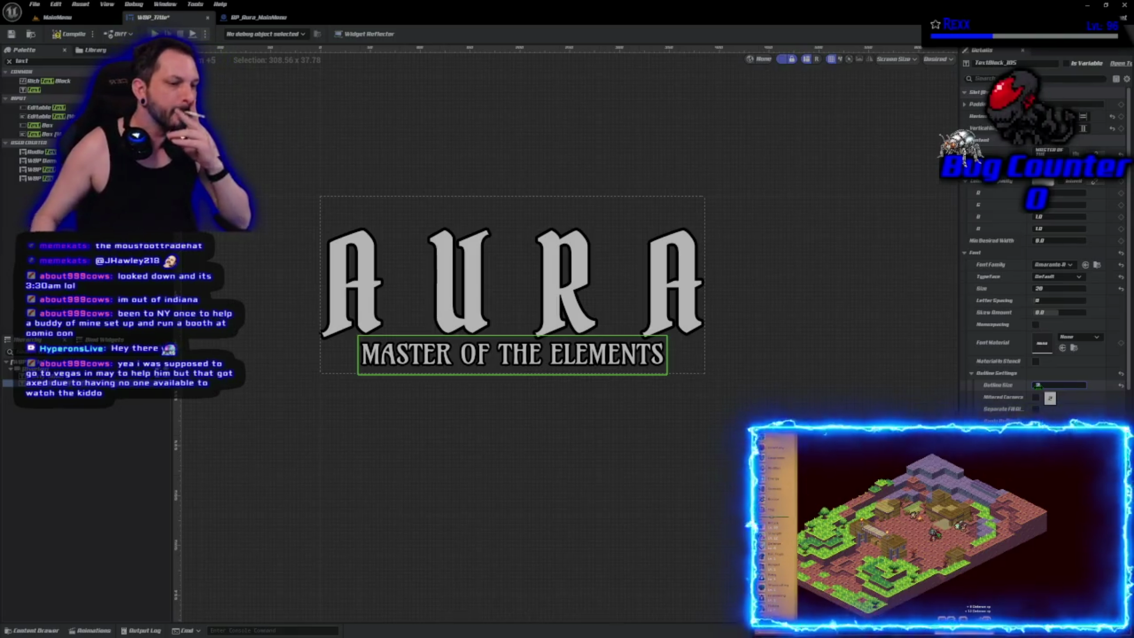
{"action": "type", "text": "2"}
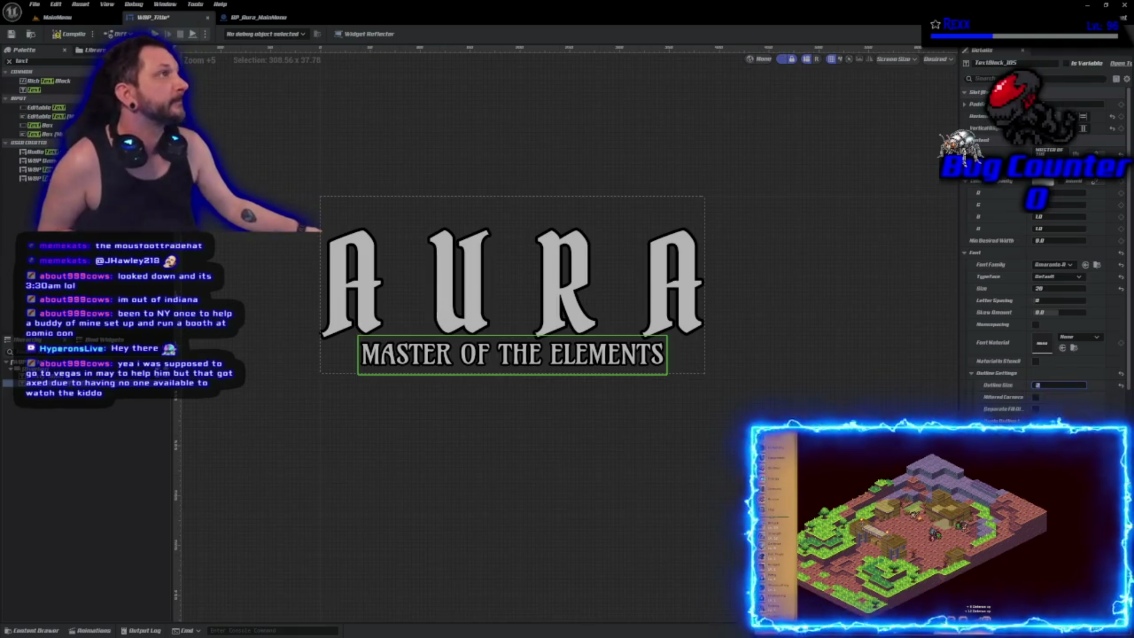
{"action": "key", "text": "Return"}
{"action": "left_click", "coordinate": [68, 34]}
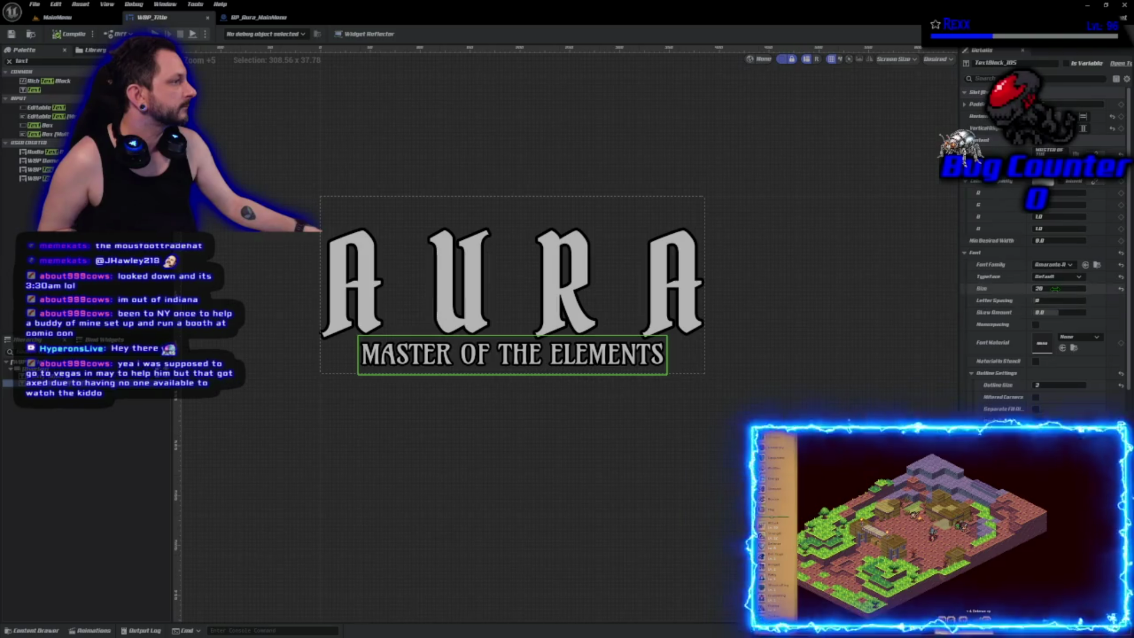
Step: Set the subtitle's letter spacing to 2000
{"action": "left_click", "coordinate": [1048, 300]}
{"action": "type", "text": "2000"}
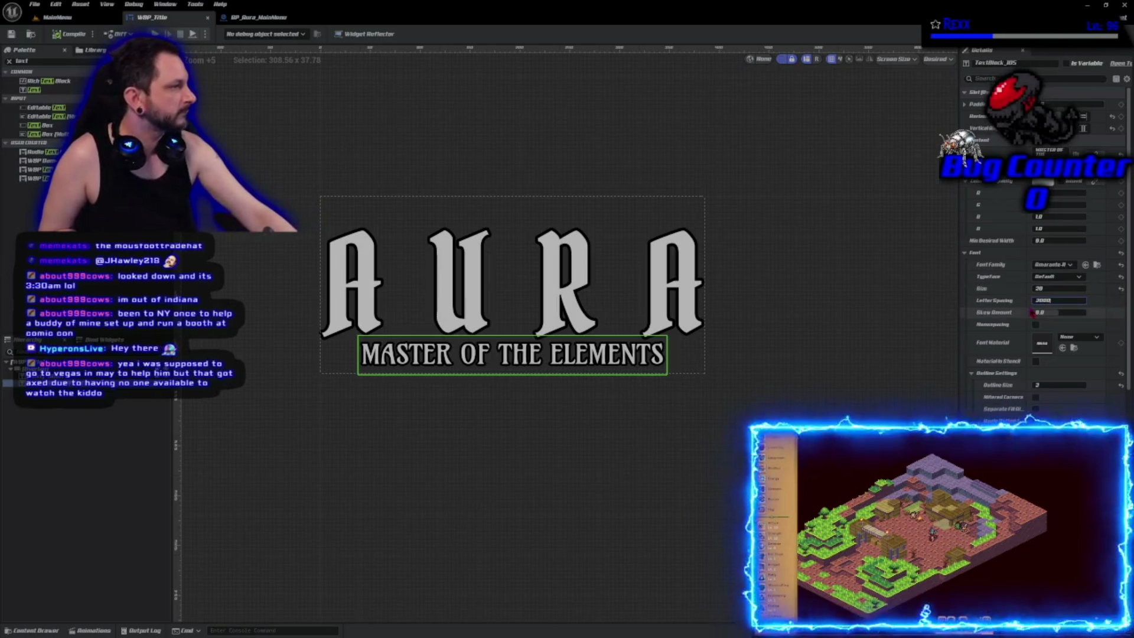
{"action": "key", "text": "Return"}
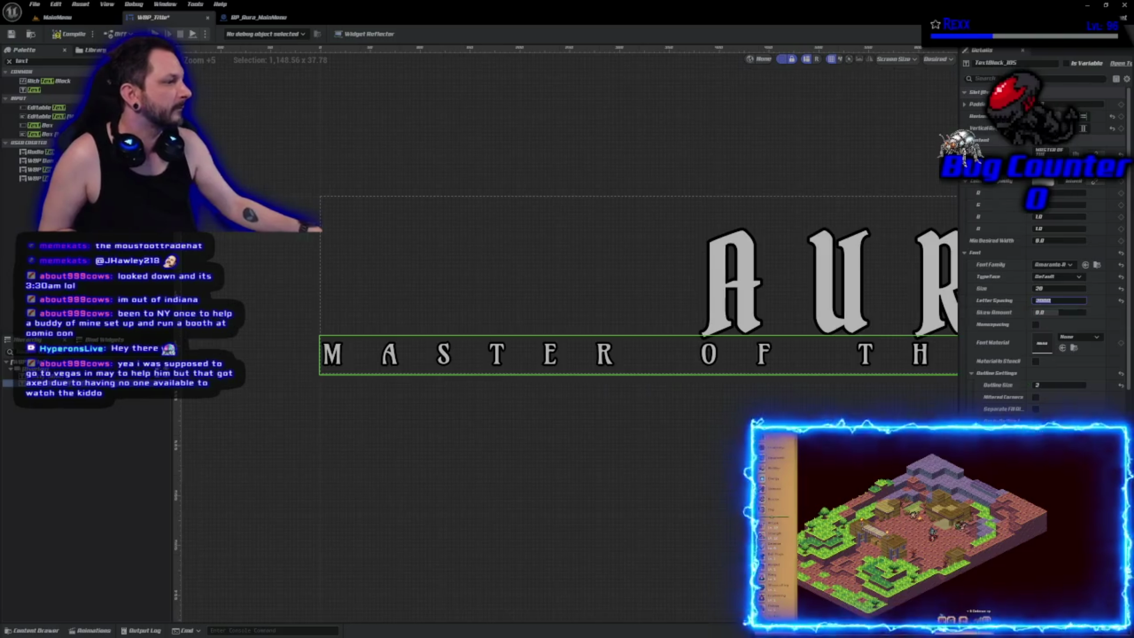
{"action": "scroll", "coordinate": [646, 466], "scroll_direction": "down", "scroll_amount": 4}
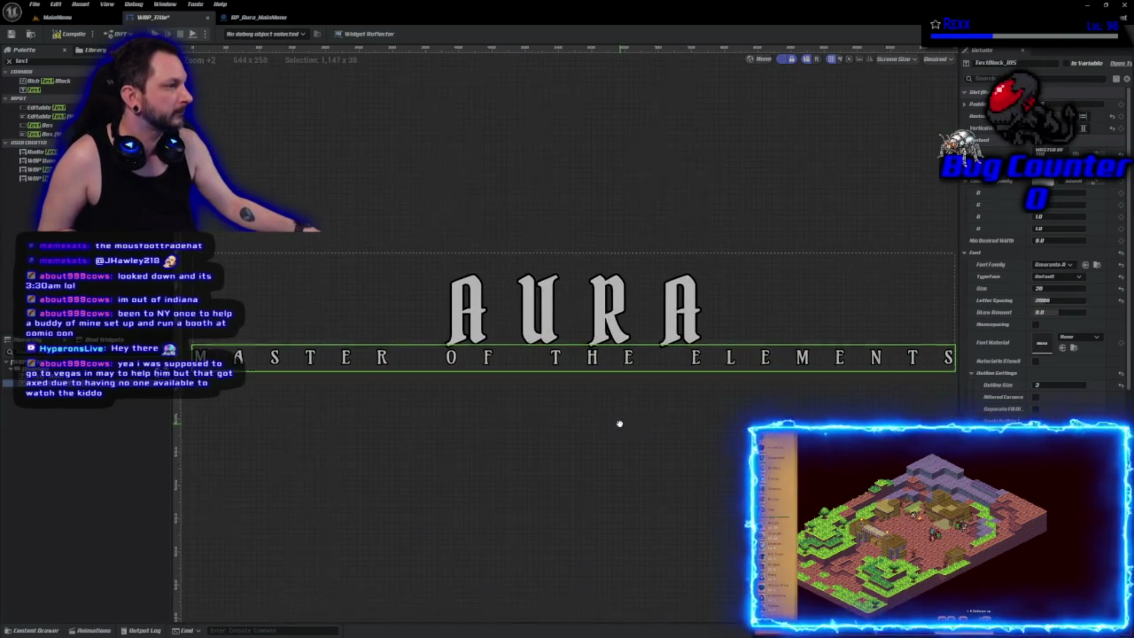
{"action": "scroll", "coordinate": [625, 429], "scroll_direction": "up", "scroll_amount": 1}
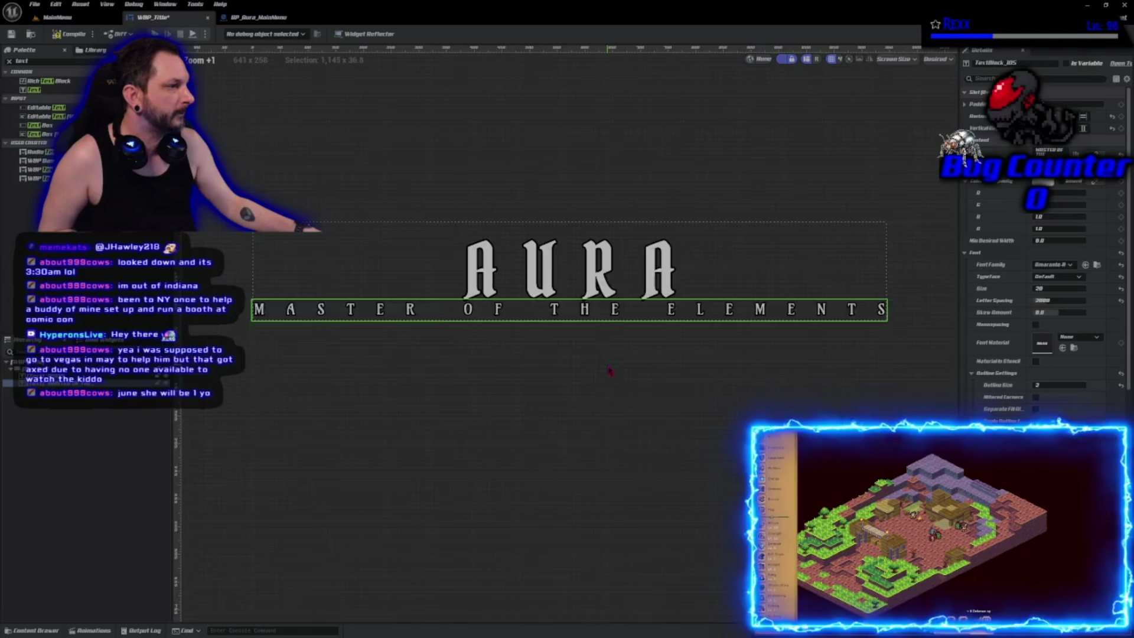
{"action": "scroll", "coordinate": [610, 376], "scroll_direction": "down", "scroll_amount": 1}
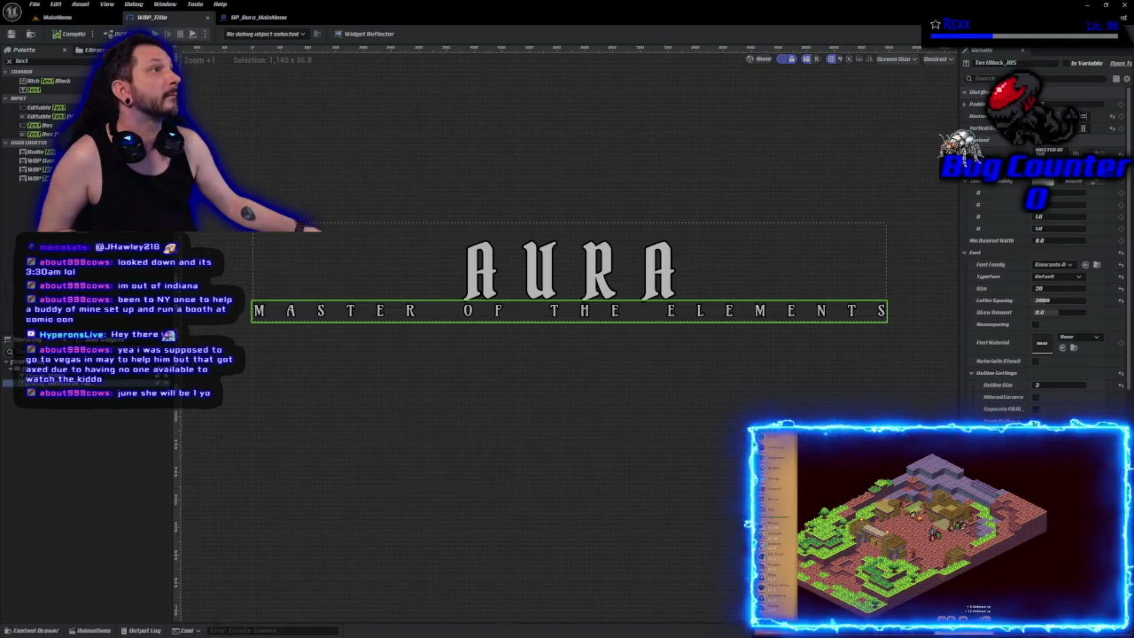
{"action": "left_click", "coordinate": [76, 19]}
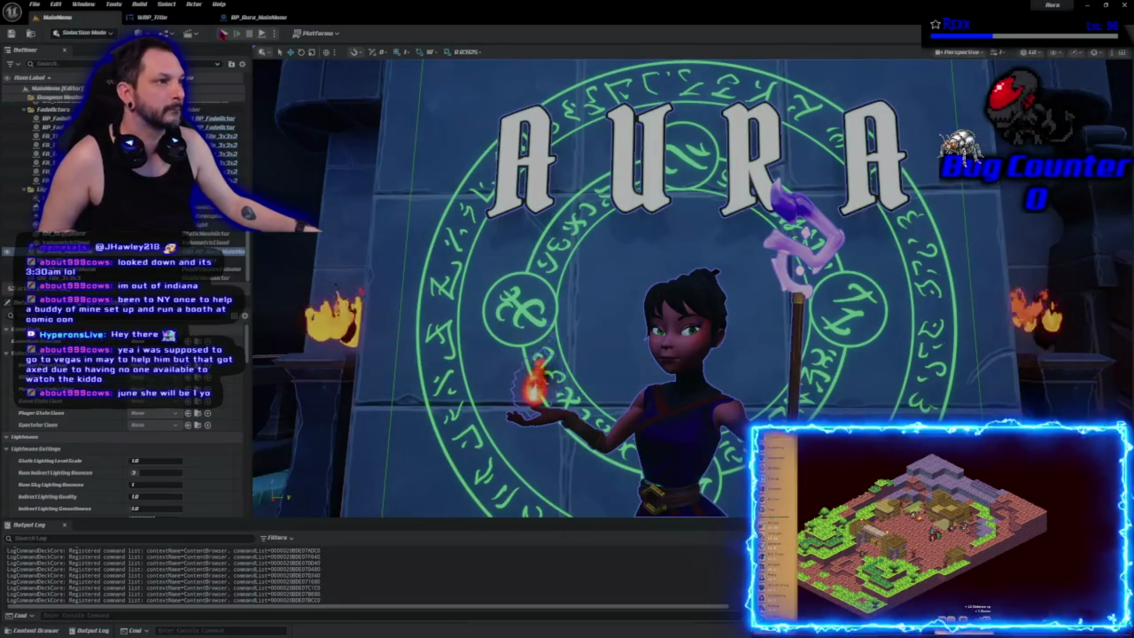
Step: Play the MainMenu level to preview the title, stop, and open BP_Aura_MainMenu
{"action": "key", "text": "alt+p"}
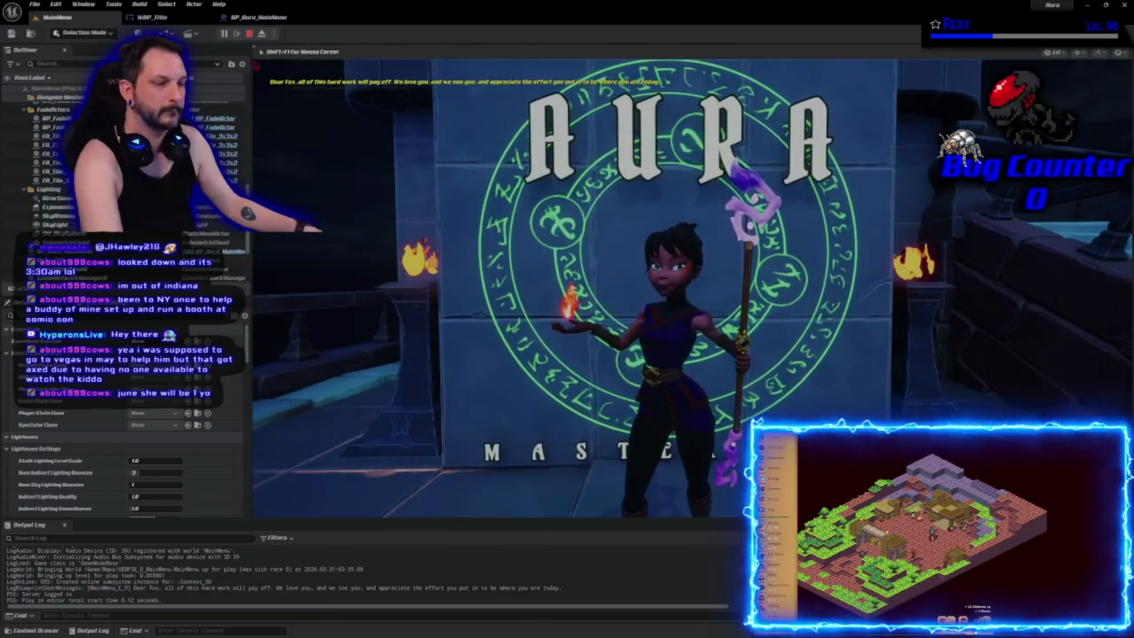
{"action": "key", "text": "Escape"}
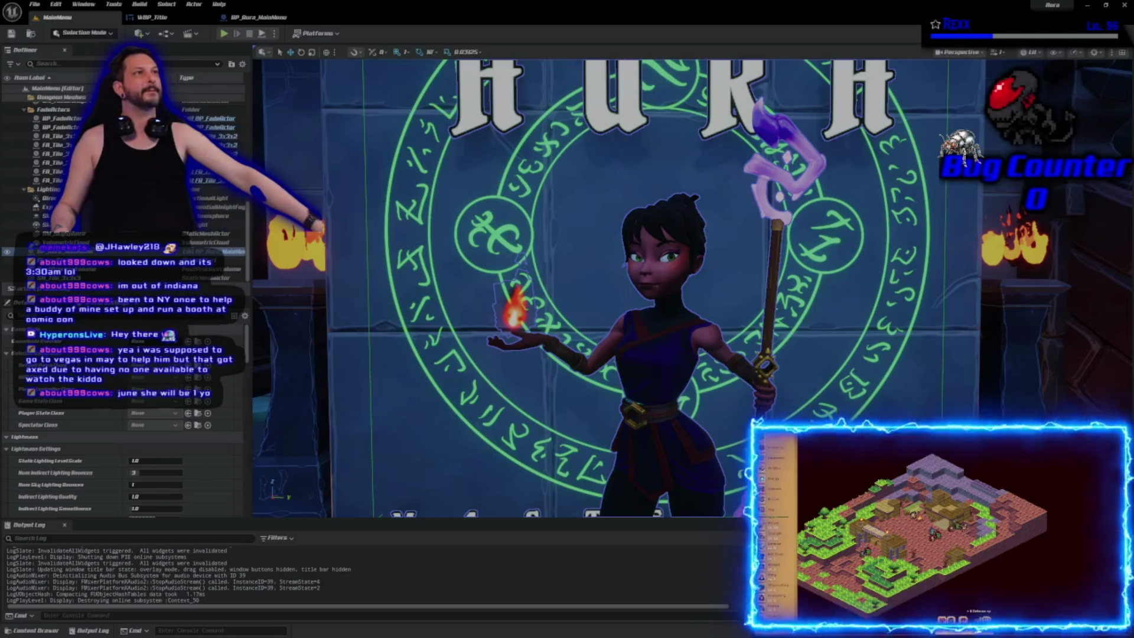
{"action": "left_click", "coordinate": [258, 18]}
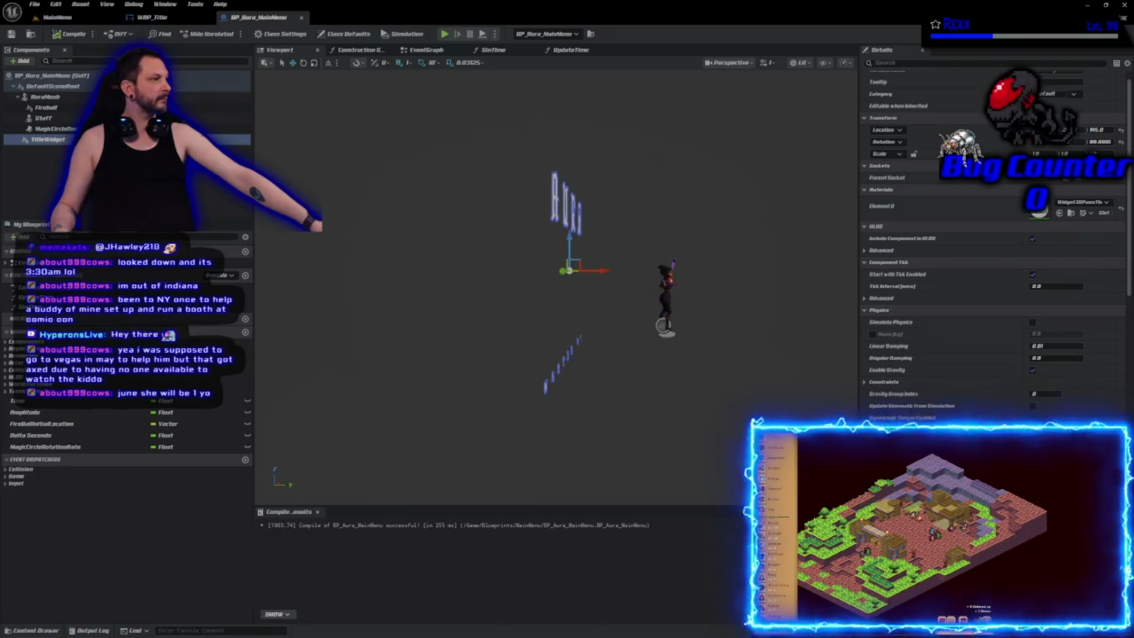
Step: Enable Draw at Desired Size on TitleWidget and compile and save BP_Aura_MainMenu
{"action": "scroll", "coordinate": [993, 236], "scroll_direction": "down", "scroll_amount": 15}
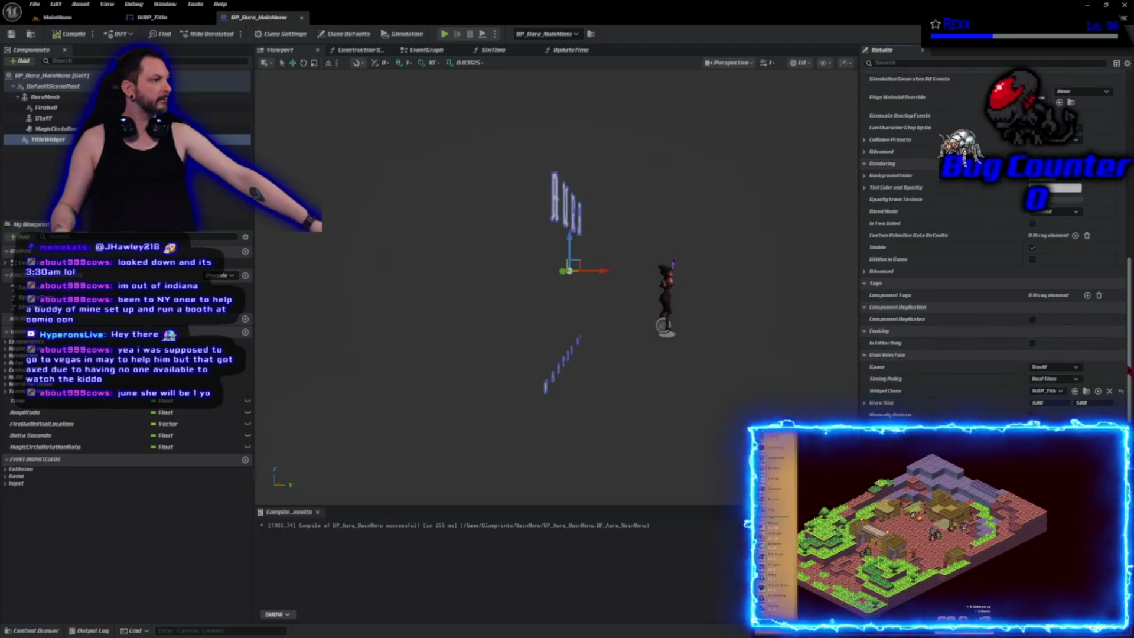
{"action": "scroll", "coordinate": [992, 236], "scroll_direction": "down", "scroll_amount": 4}
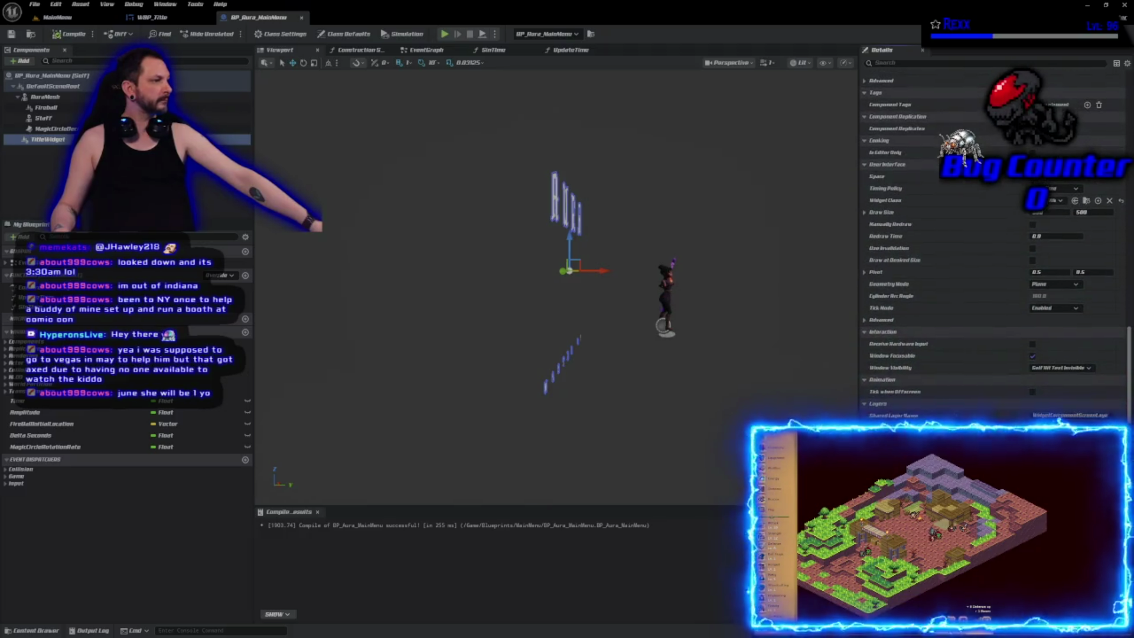
{"action": "scroll", "coordinate": [1069, 417], "scroll_direction": "up", "scroll_amount": 2}
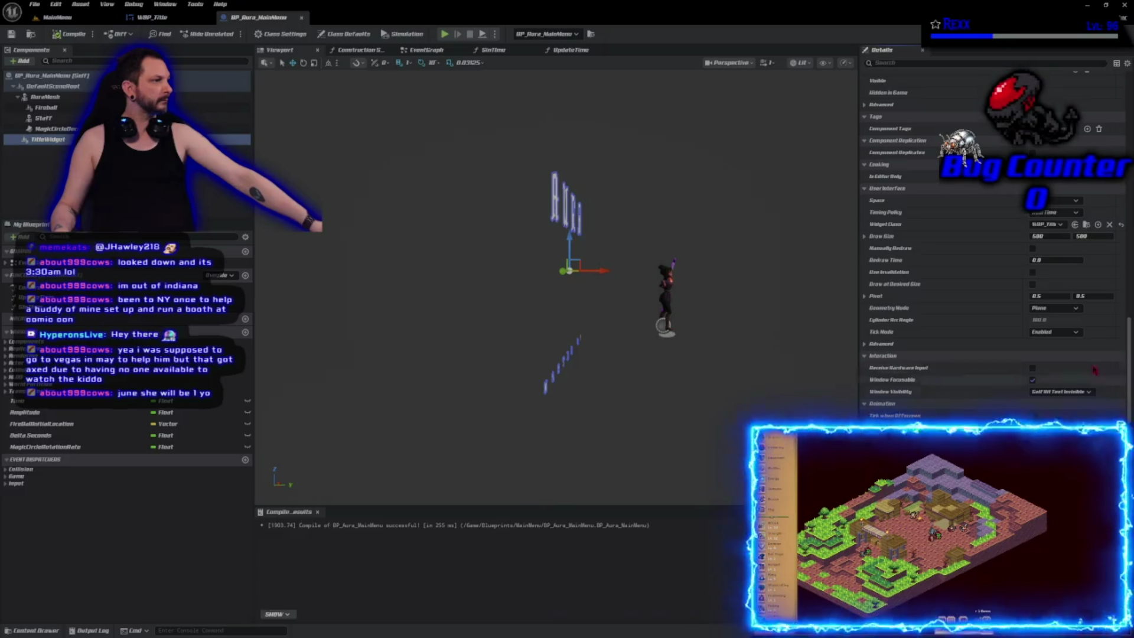
{"action": "left_click", "coordinate": [1033, 286]}
{"action": "left_click", "coordinate": [67, 36]}
{"action": "left_click", "coordinate": [11, 34]}
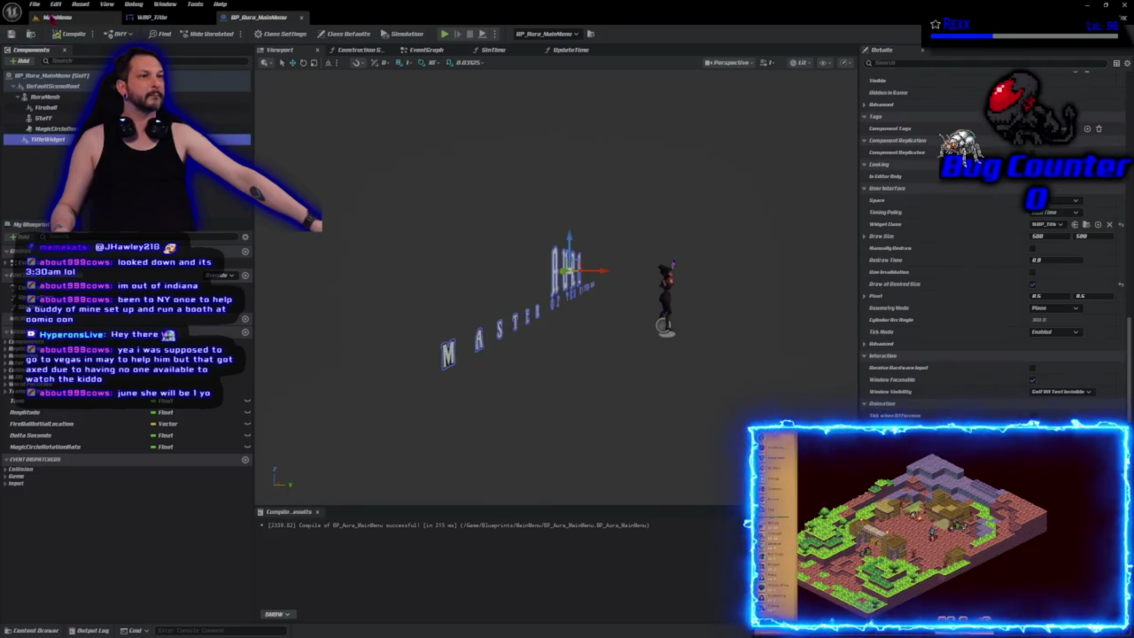
{"action": "left_click", "coordinate": [53, 17]}
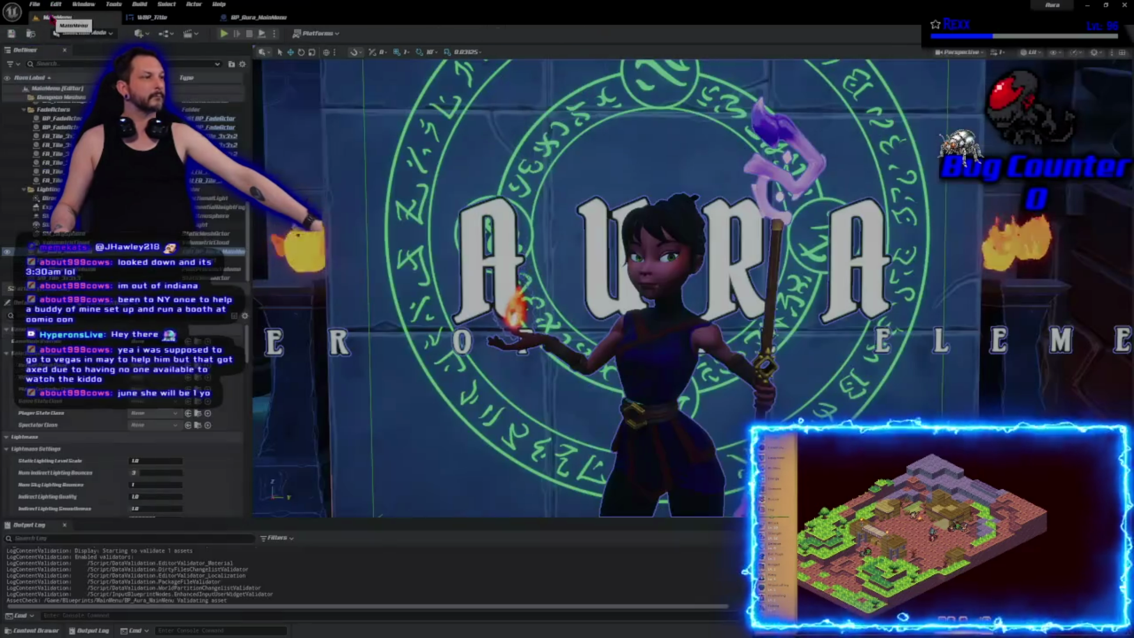
Step: Rotate TitleWidget to face the camera, raise it above the magic circle, and save
{"action": "left_click", "coordinate": [153, 17]}
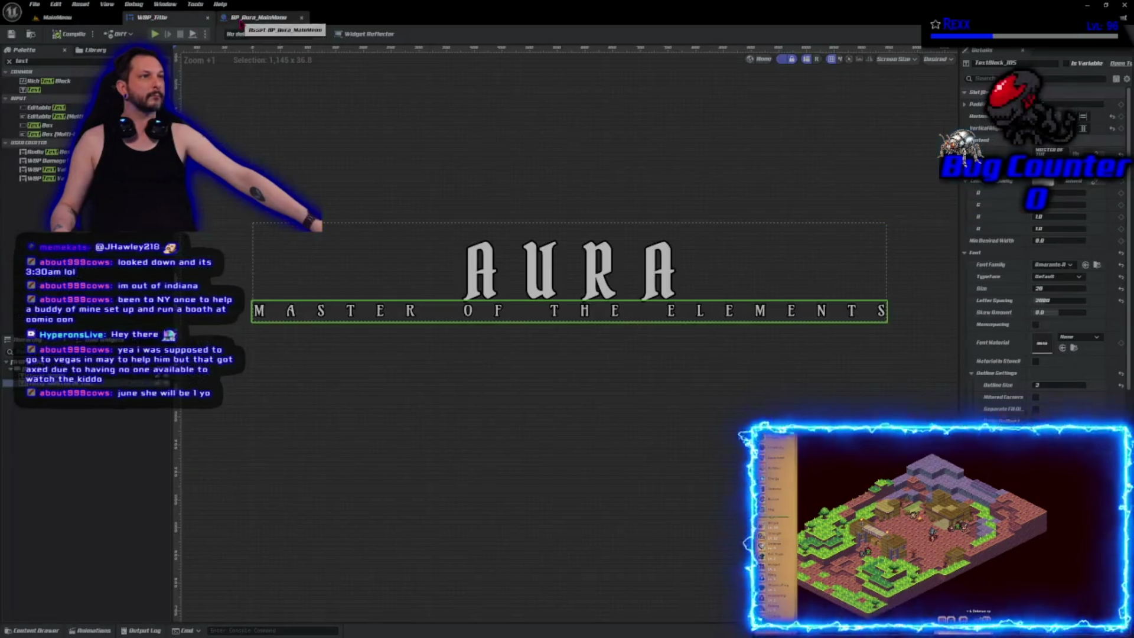
{"action": "left_click", "coordinate": [257, 17]}
{"action": "left_click_drag", "start_coordinate": [455, 147], "coordinate": [455, 147]}
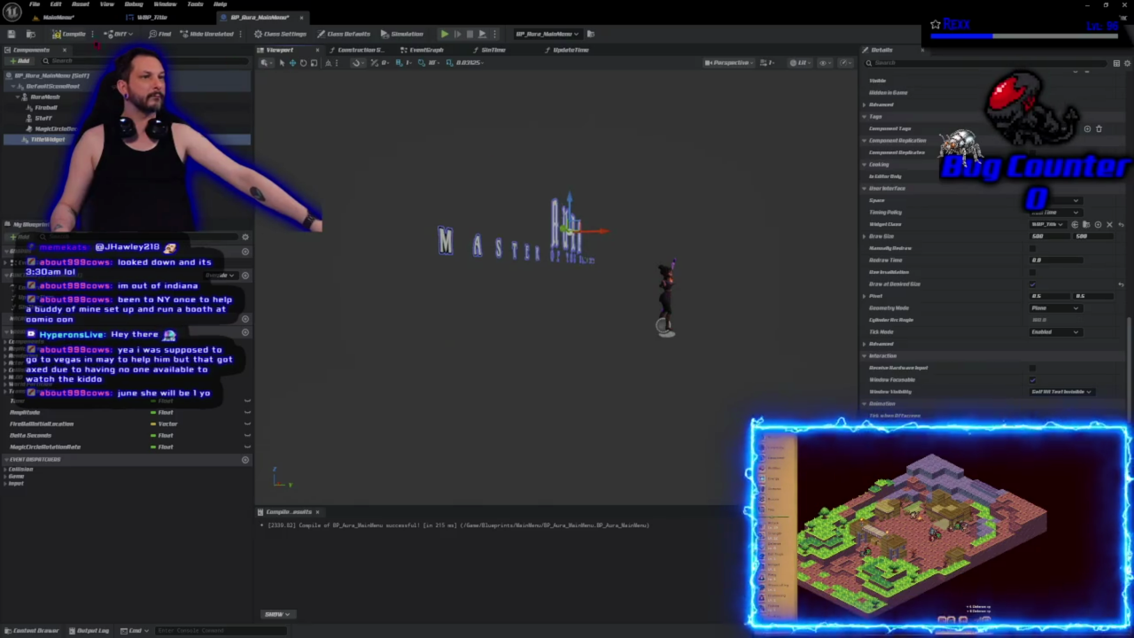
{"action": "key", "text": "ctrl+s"}
Step: Play-test the MainMenu level to check the floating title, then stop
{"action": "left_click", "coordinate": [57, 19]}
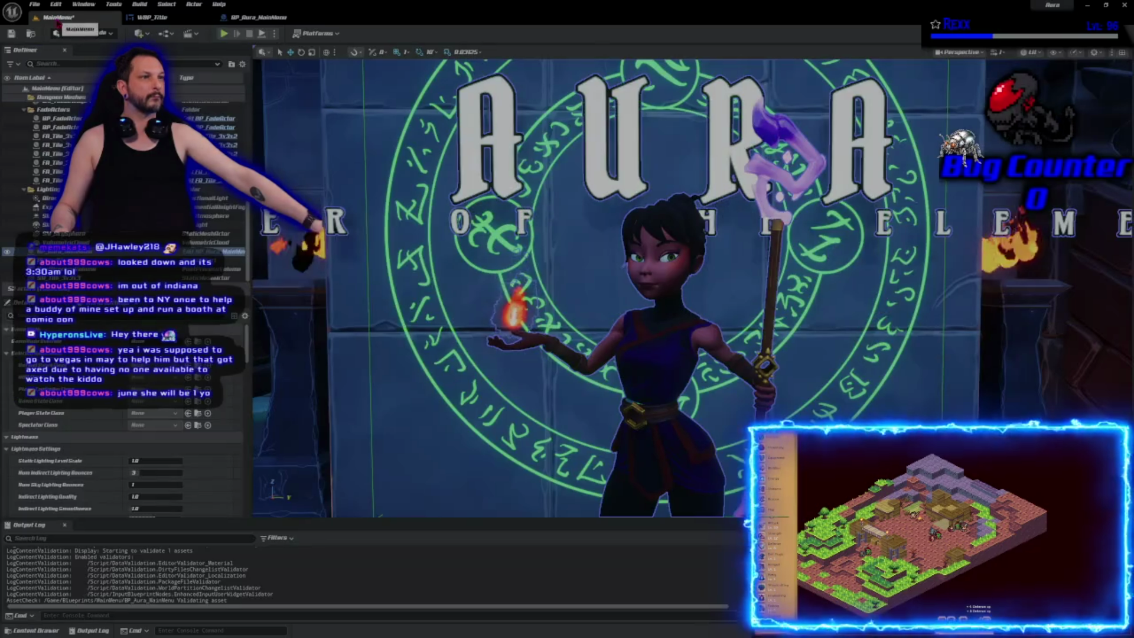
{"action": "left_click", "coordinate": [224, 33]}
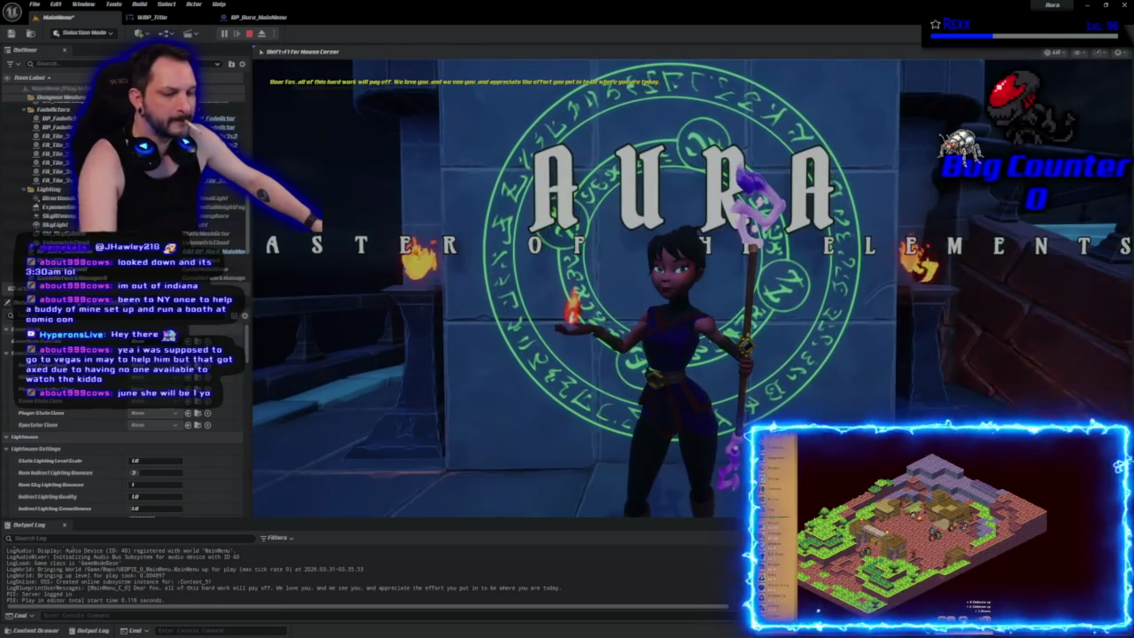
{"action": "key", "text": "Escape"}
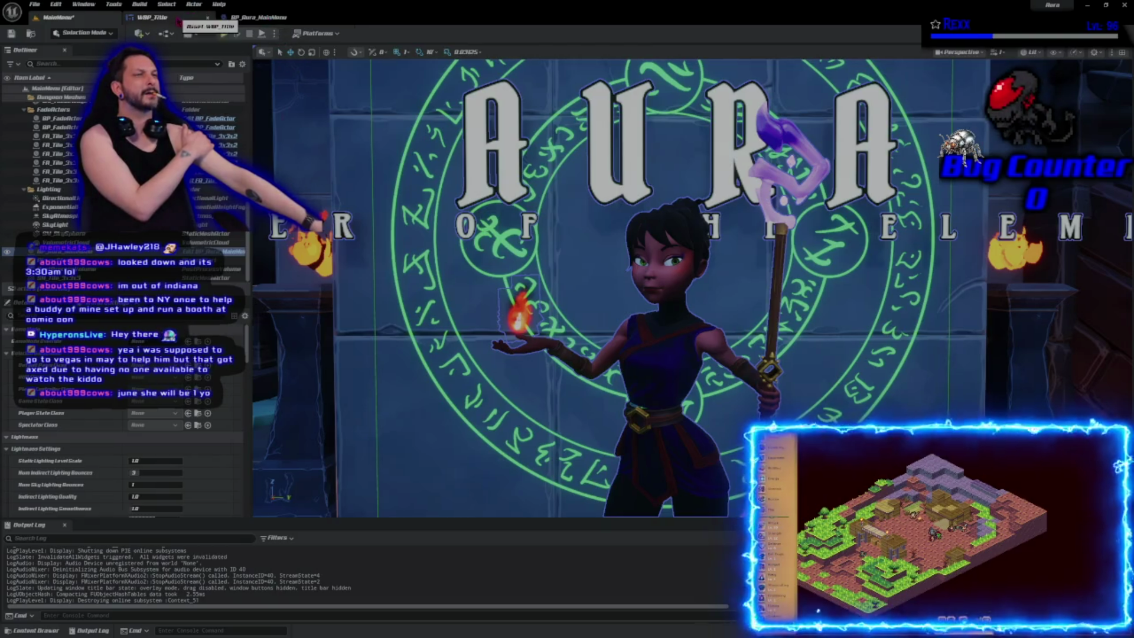
{"action": "left_click", "coordinate": [260, 18]}
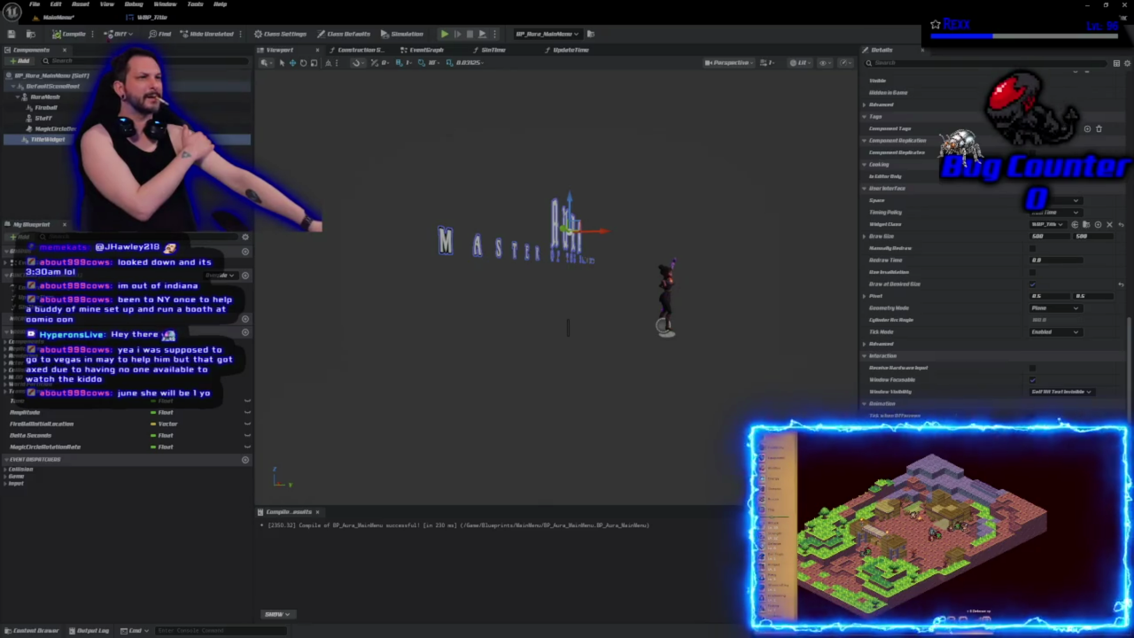
{"action": "key", "text": "ctrl+Tab"}
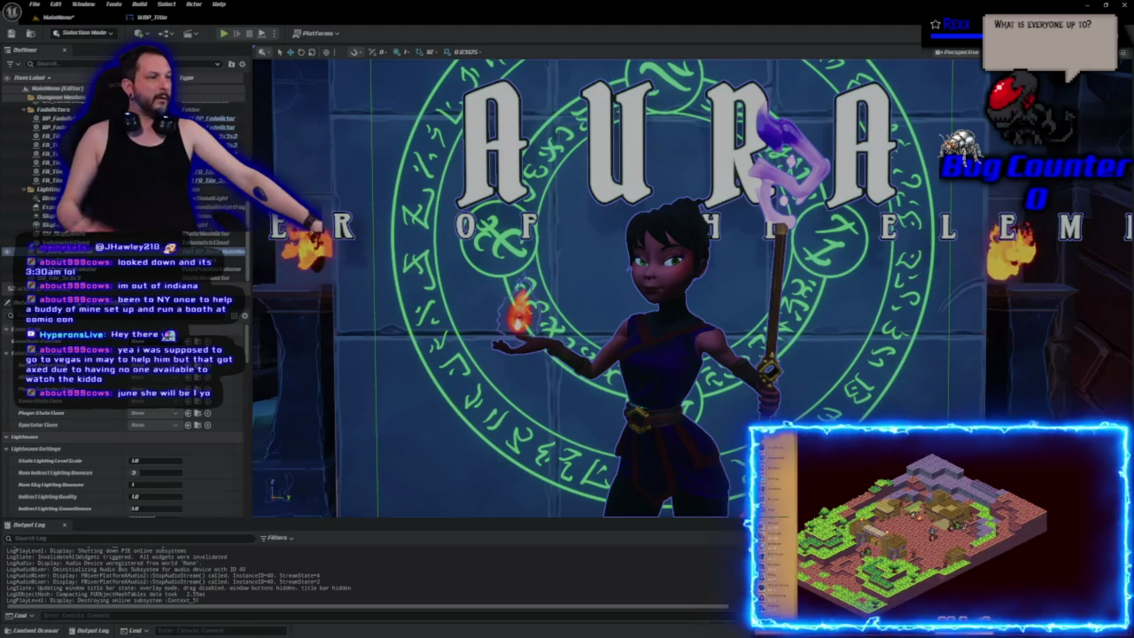
Step: Frame the player start and run a full-screen play test of the main menu
{"action": "key", "text": "f"}
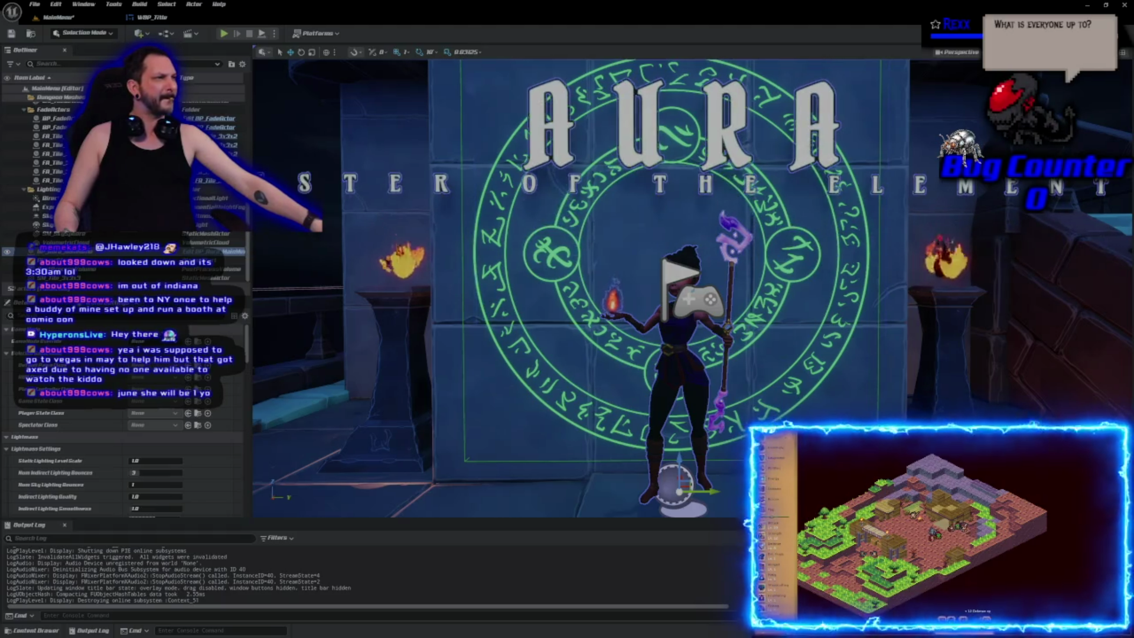
{"action": "left_click", "coordinate": [224, 36]}
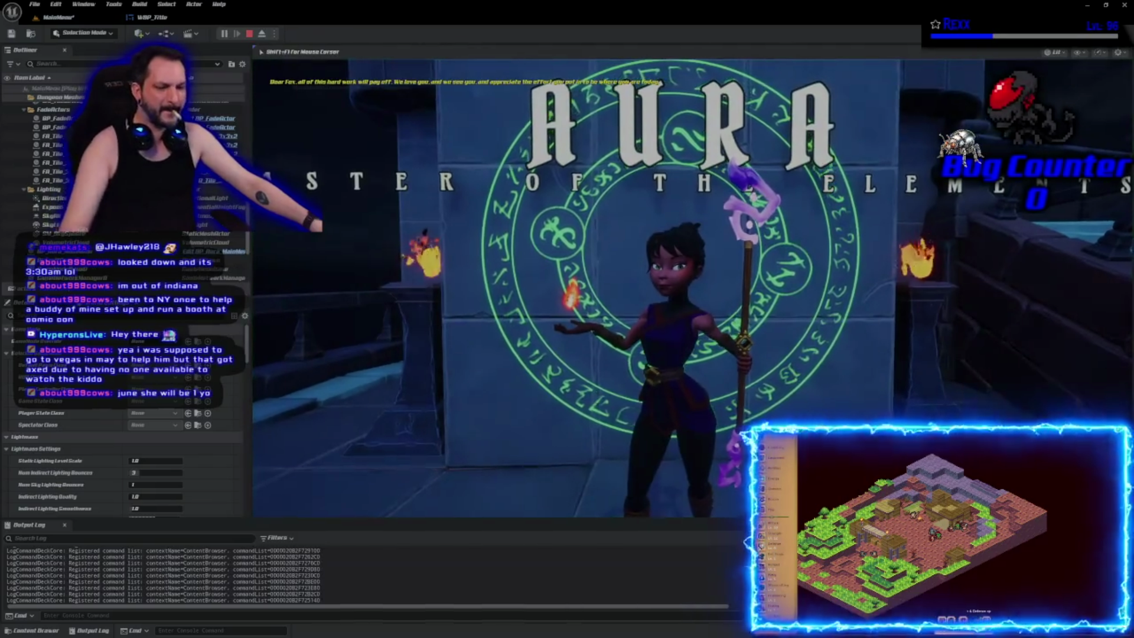
{"action": "key", "text": "F11"}
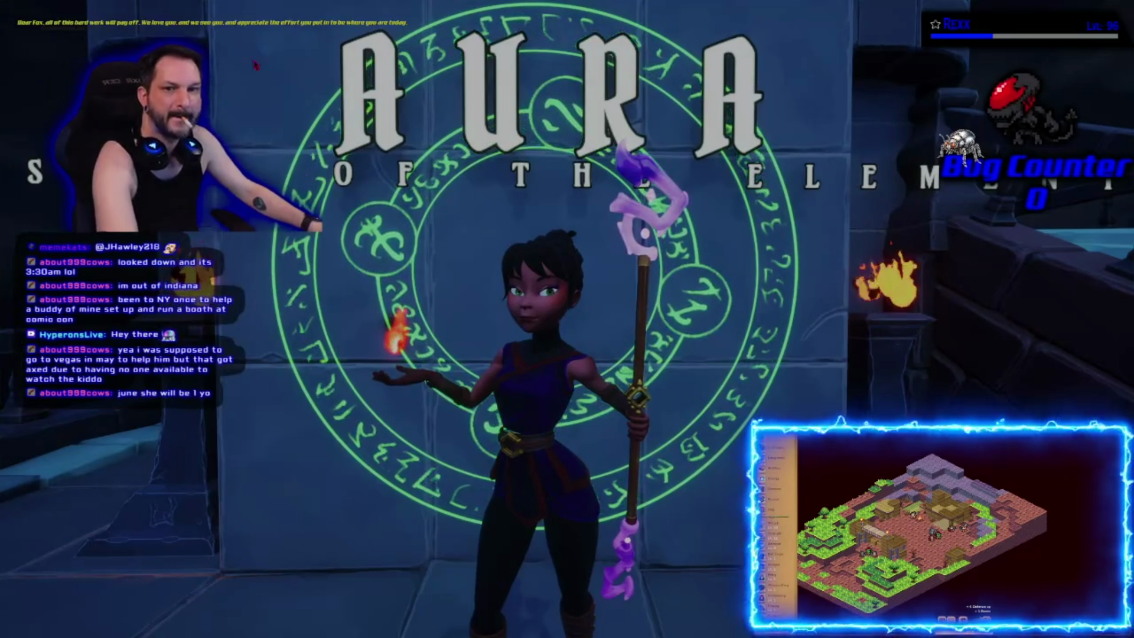
{"action": "key", "text": "Escape"}
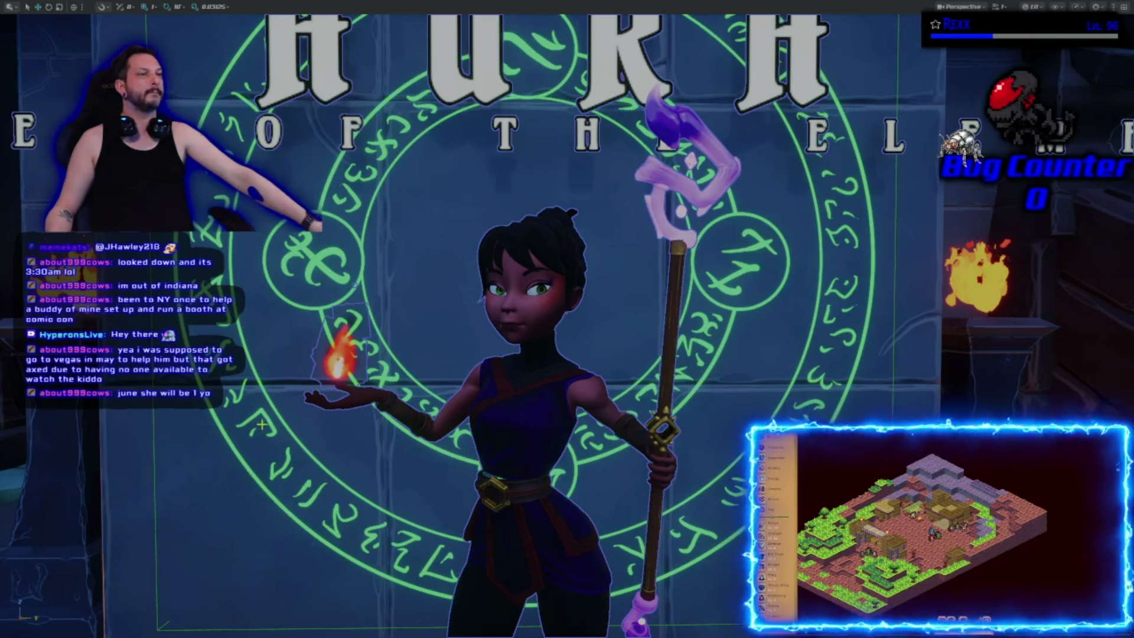
{"action": "key", "text": "F11"}
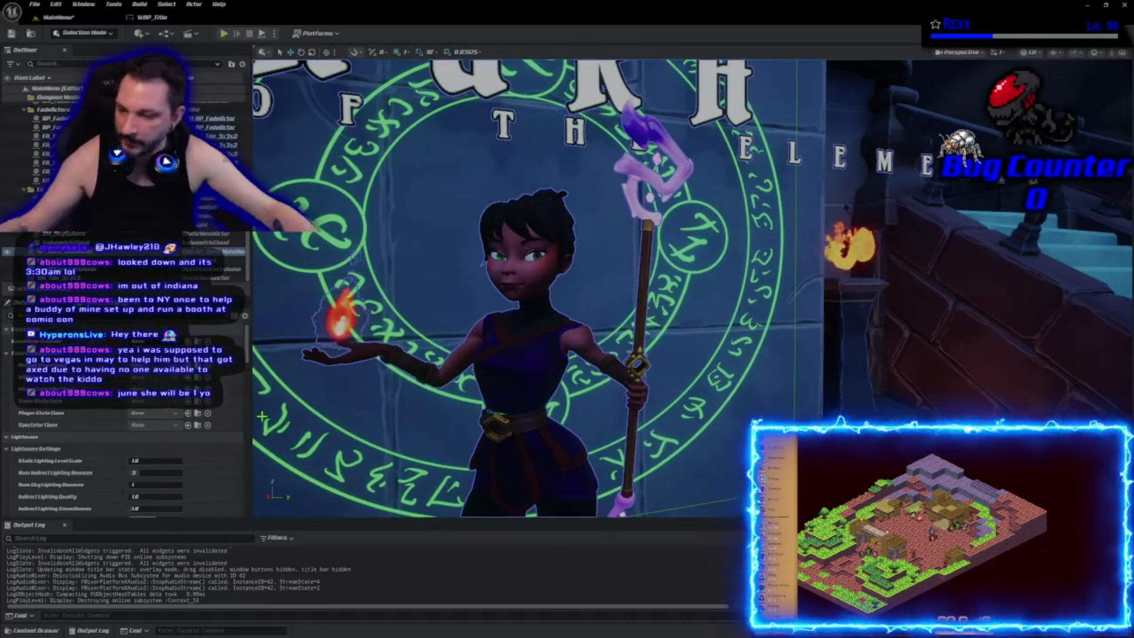
Step: Reduce the subtitle's letter spacing from 2000 to 1500 and preview it in play
{"action": "left_click", "coordinate": [139, 19]}
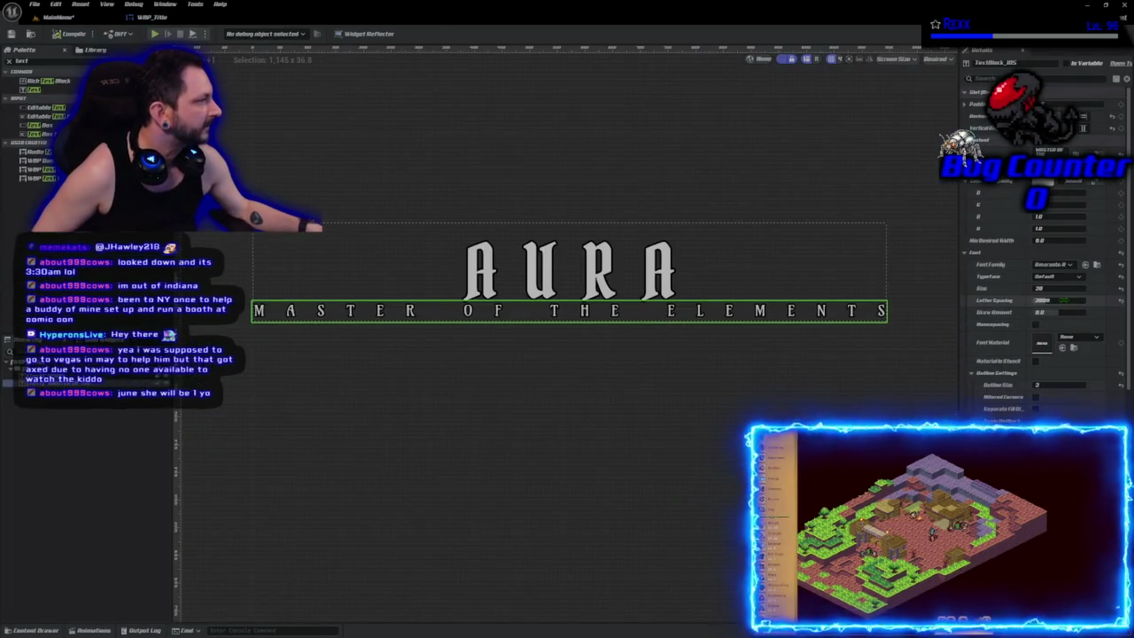
{"action": "left_click_drag", "start_coordinate": [1041, 301], "coordinate": [1039, 300]}
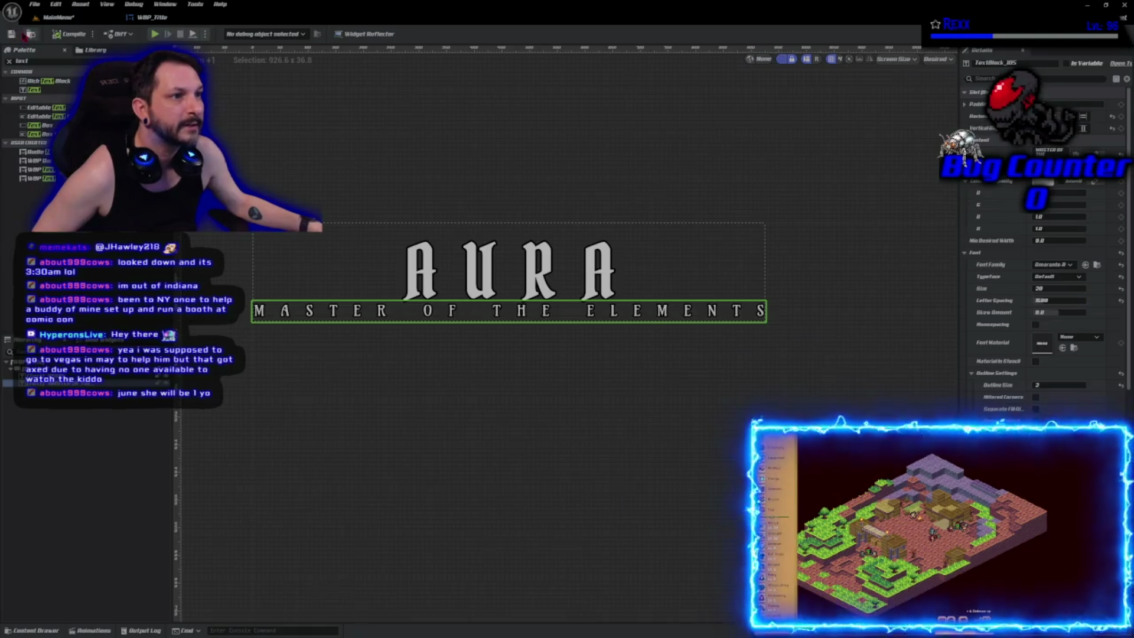
{"action": "key", "text": "alt+p"}
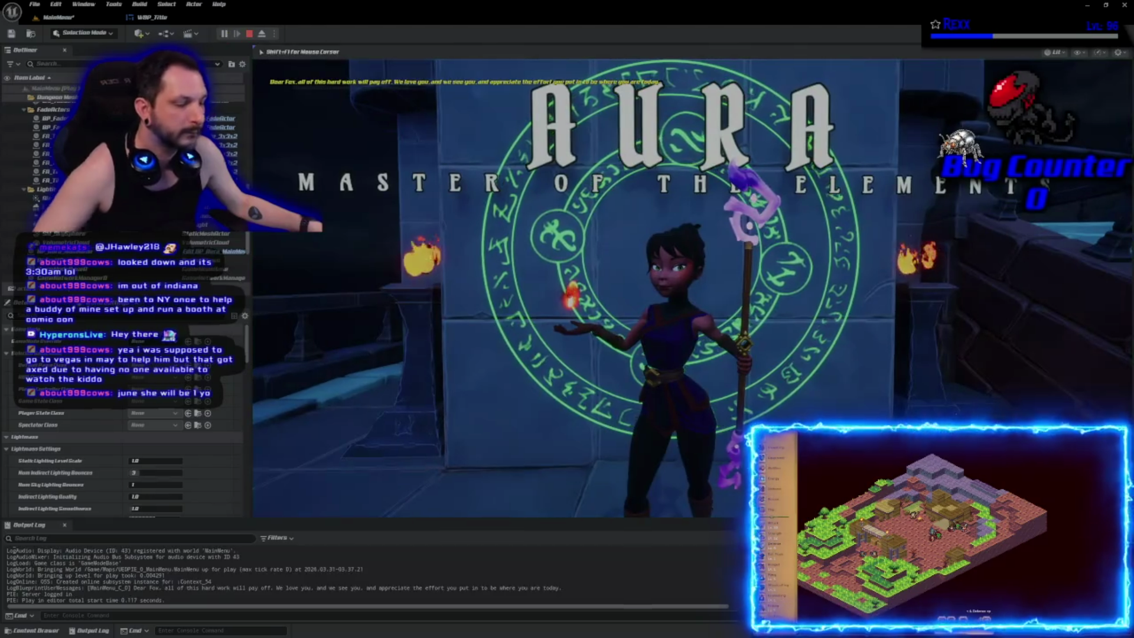
Step: End the play session to see AURA and its subtitle above the magic circle
{"action": "key", "text": "Escape"}
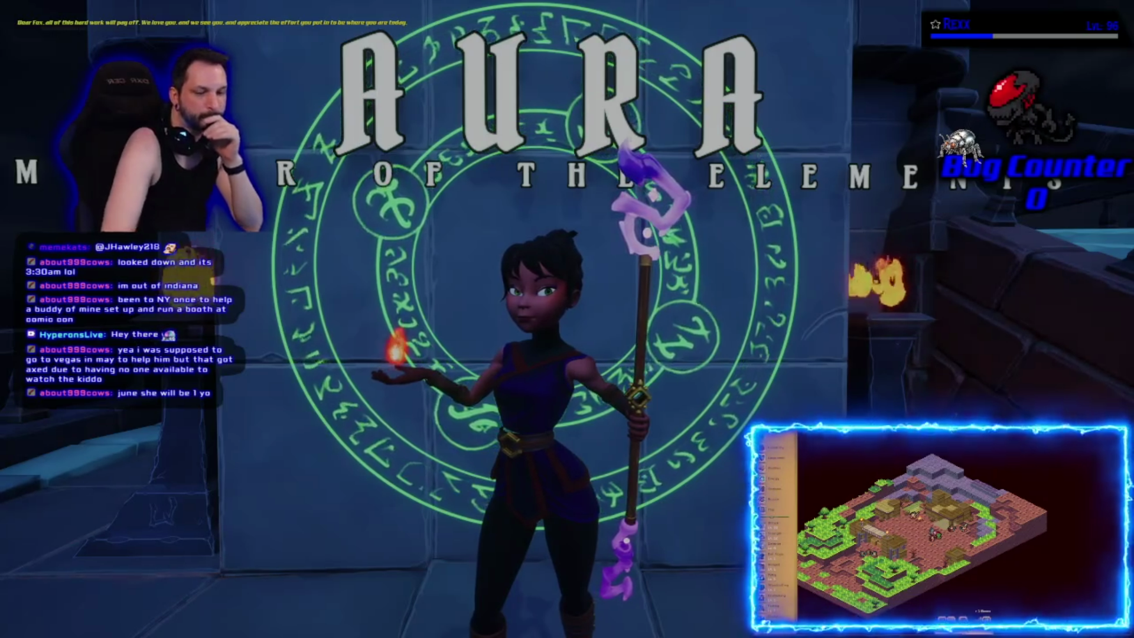
{"action": "key", "text": "Escape"}
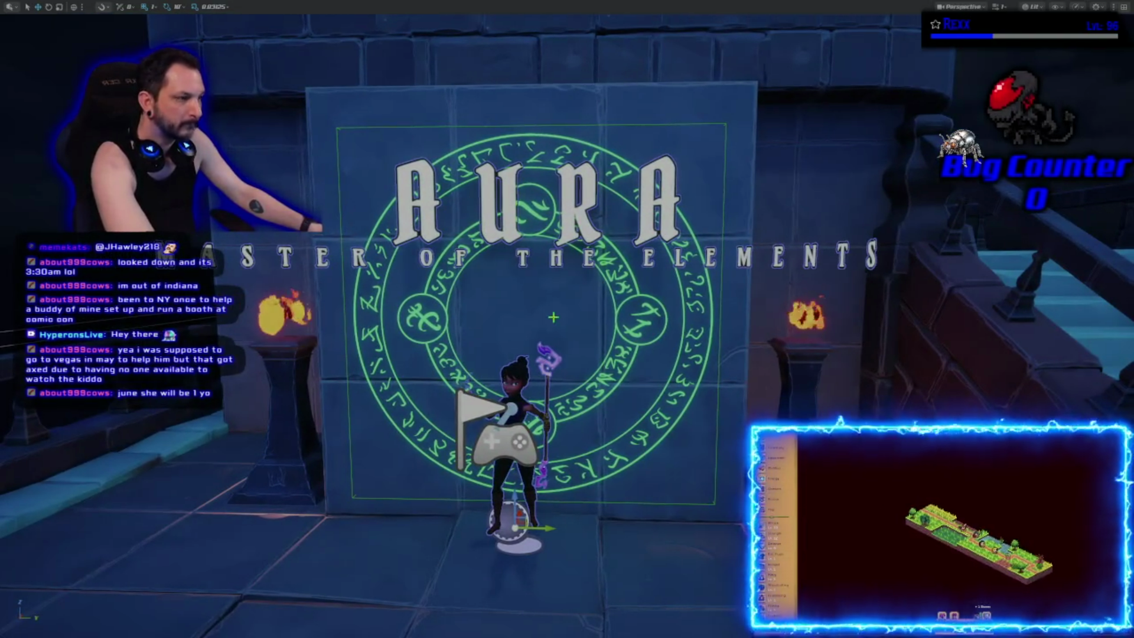
{"action": "key", "text": "alt+p"}
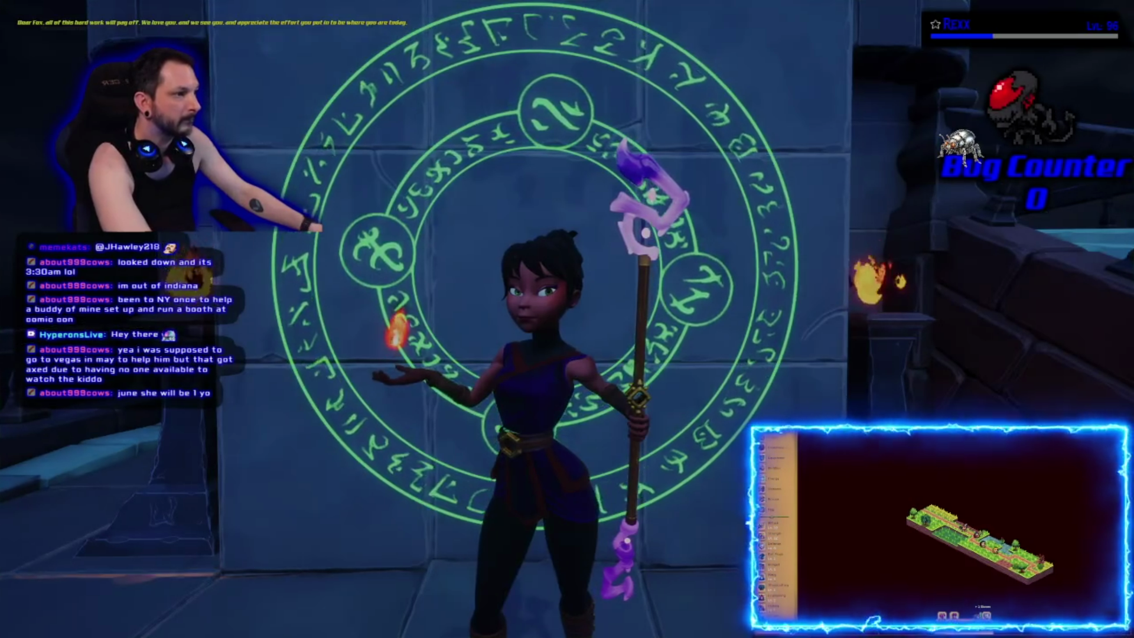
{"action": "key", "text": "Escape"}
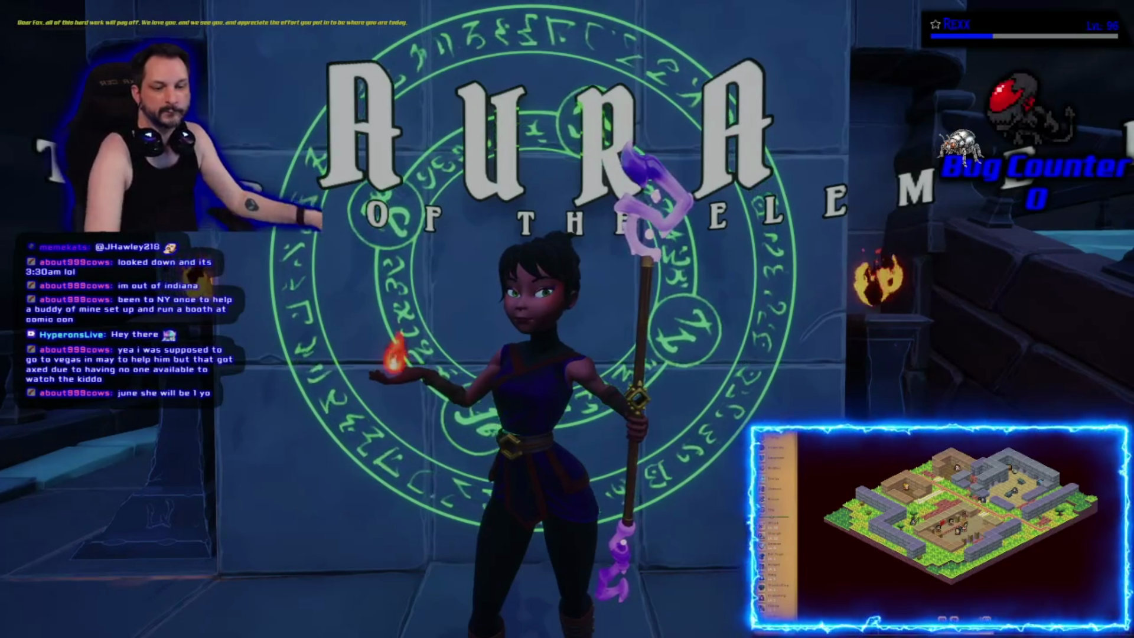
{"action": "key", "text": "Escape"}
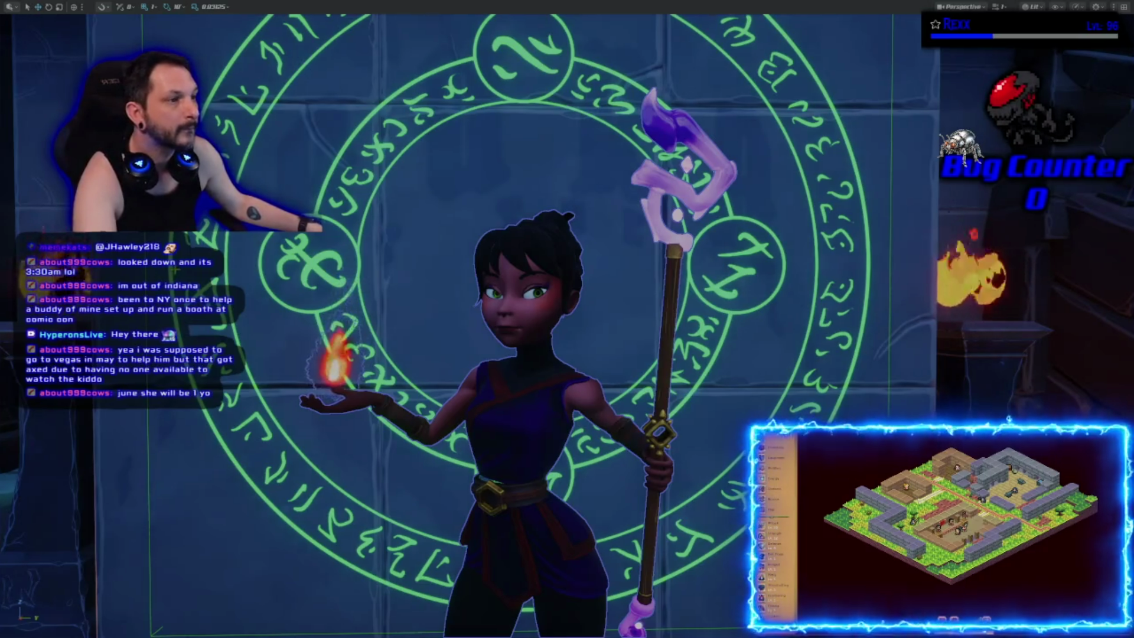
{"action": "key", "text": "F11"}
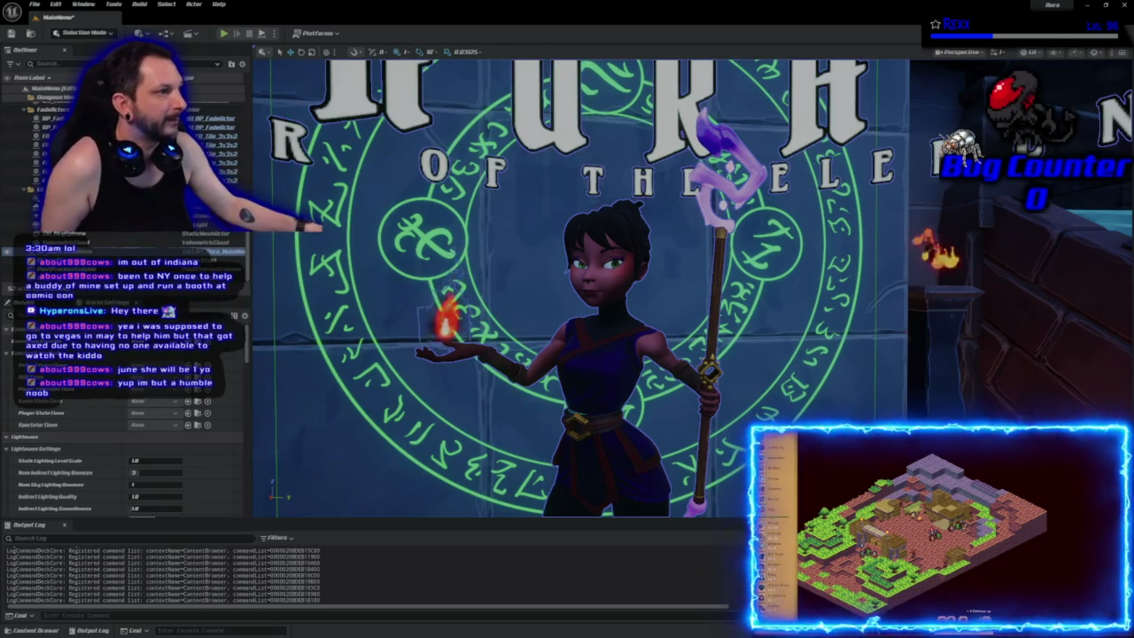
{"action": "left_click", "coordinate": [224, 35]}
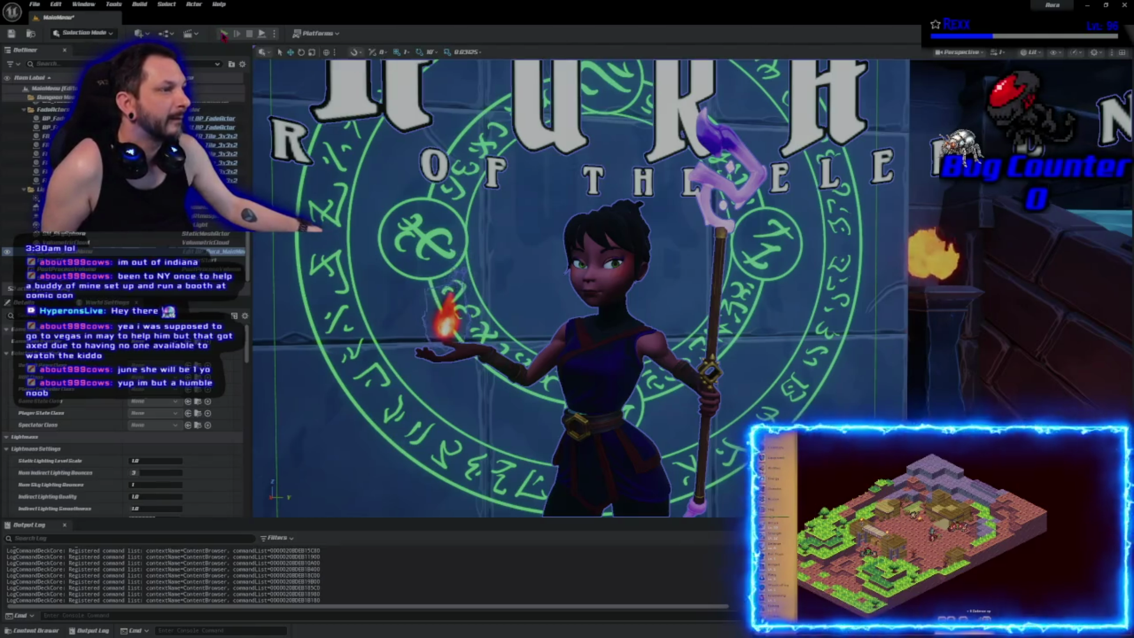
{"action": "key", "text": "F11"}
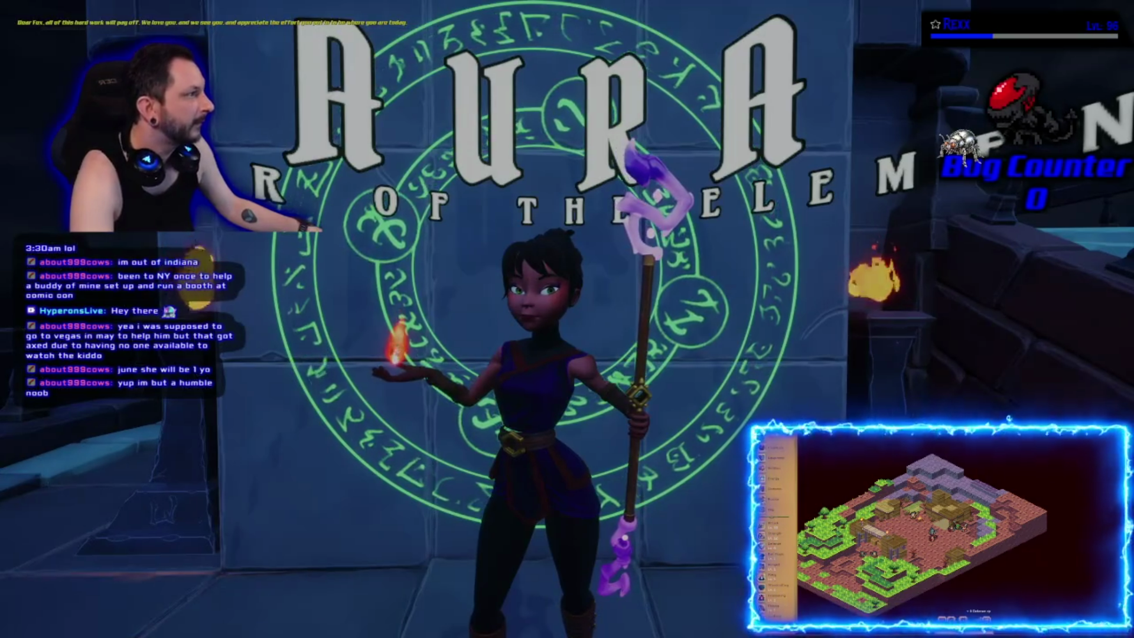
{"action": "key", "text": "Escape"}
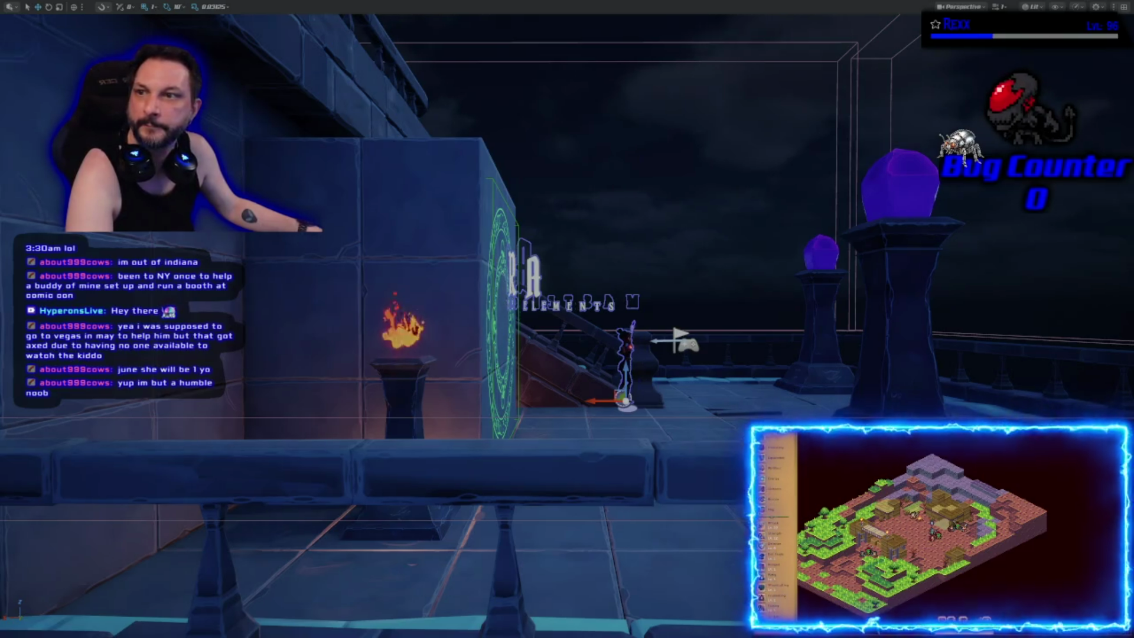
Step: Shift the viewport camera sideways, then run and stop a quick play preview
{"action": "key", "text": "Right"}
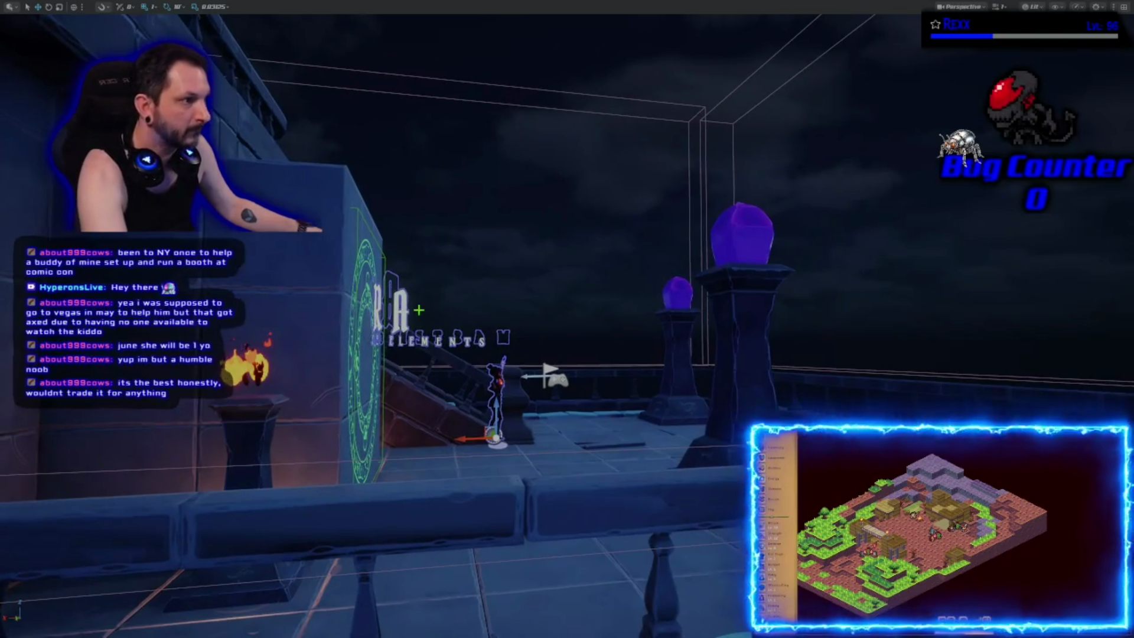
{"action": "key", "text": "alt+p"}
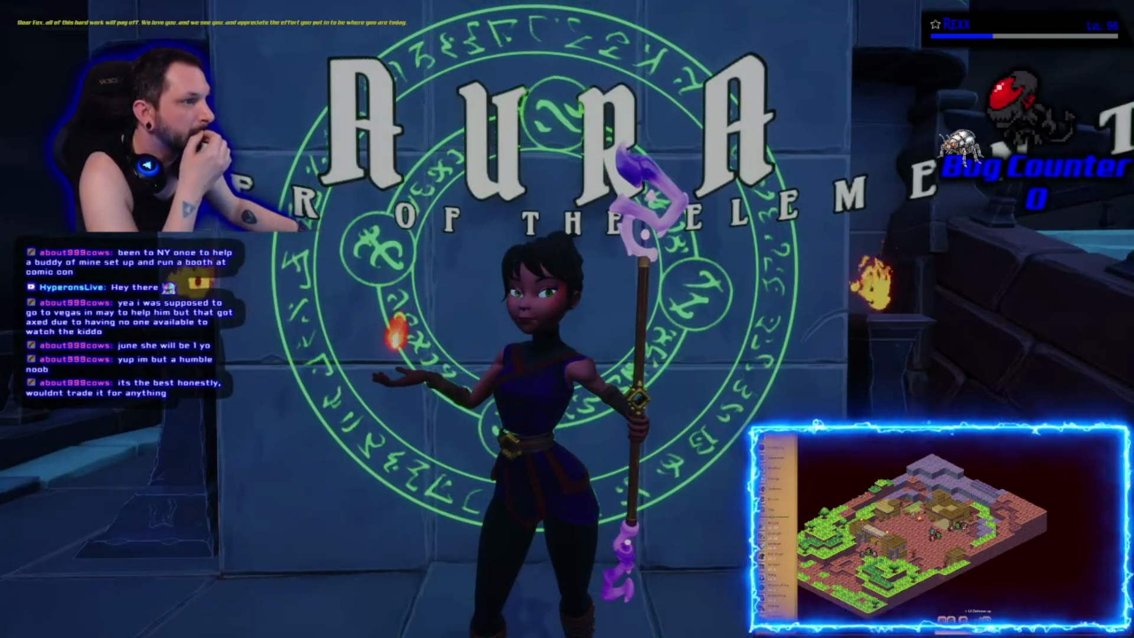
{"action": "key", "text": "Escape"}
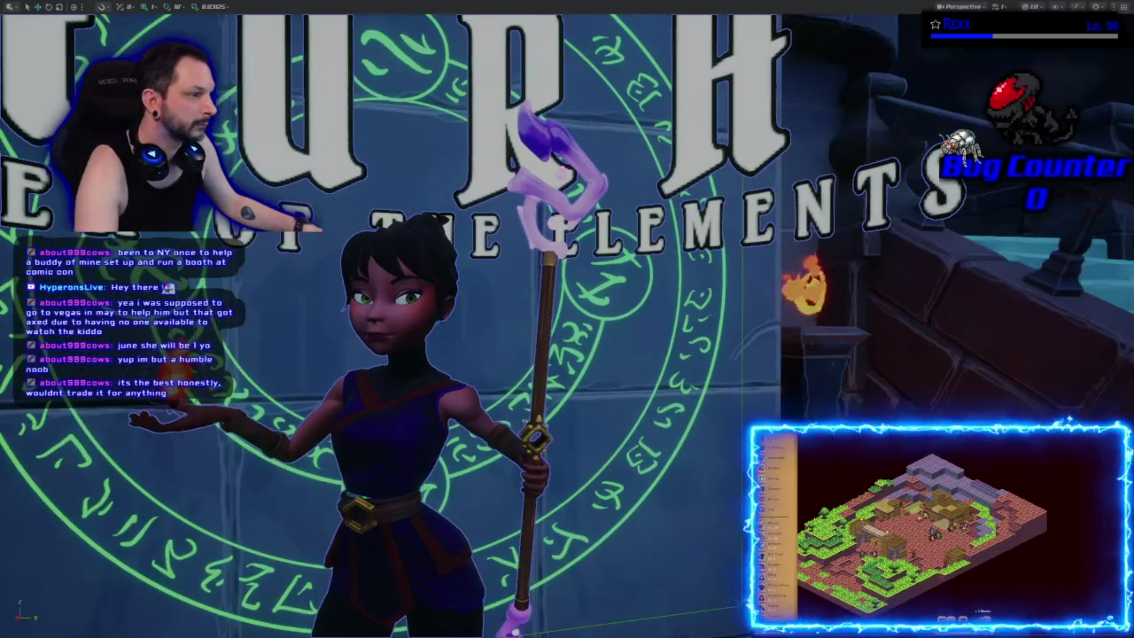
Step: Exit immersive mode with F11 to bring back the full BP_Aura_MainMenu editor layout
{"action": "key", "text": "F11"}
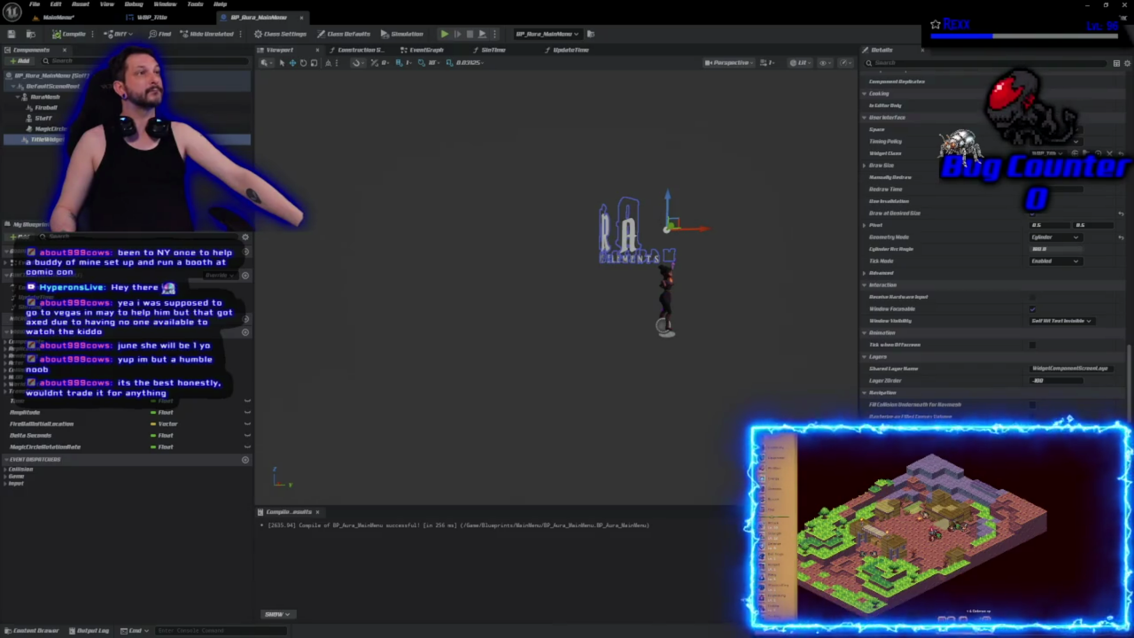
Step: Playtest the MainMenu level in the editor, then save the level
{"action": "left_click", "coordinate": [59, 18]}
{"action": "left_click", "coordinate": [224, 34]}
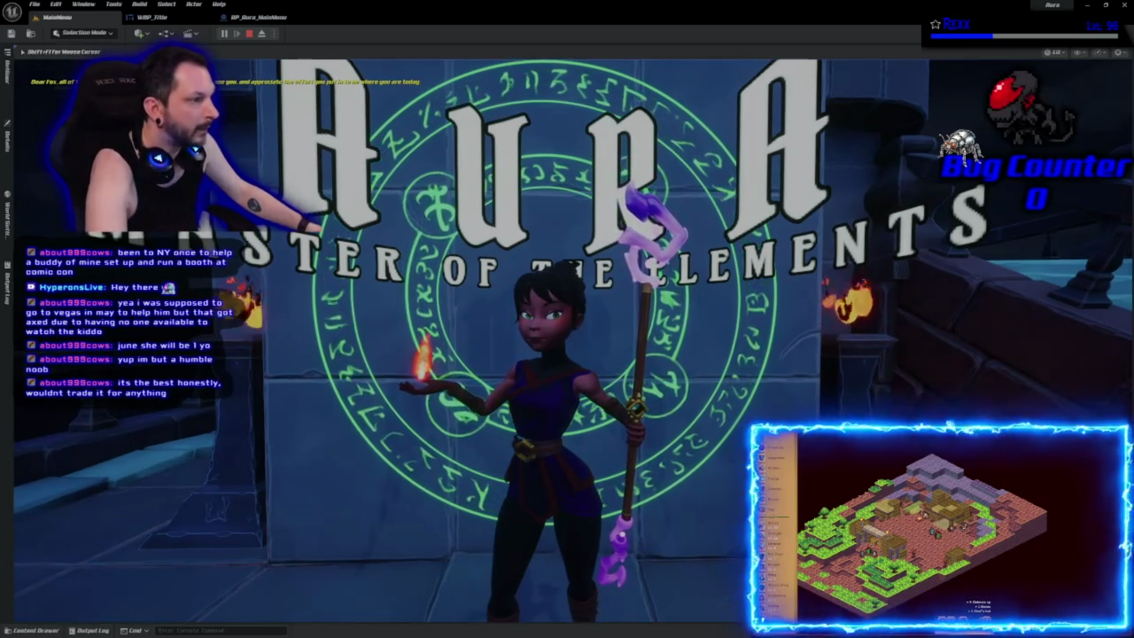
{"action": "key", "text": "Escape"}
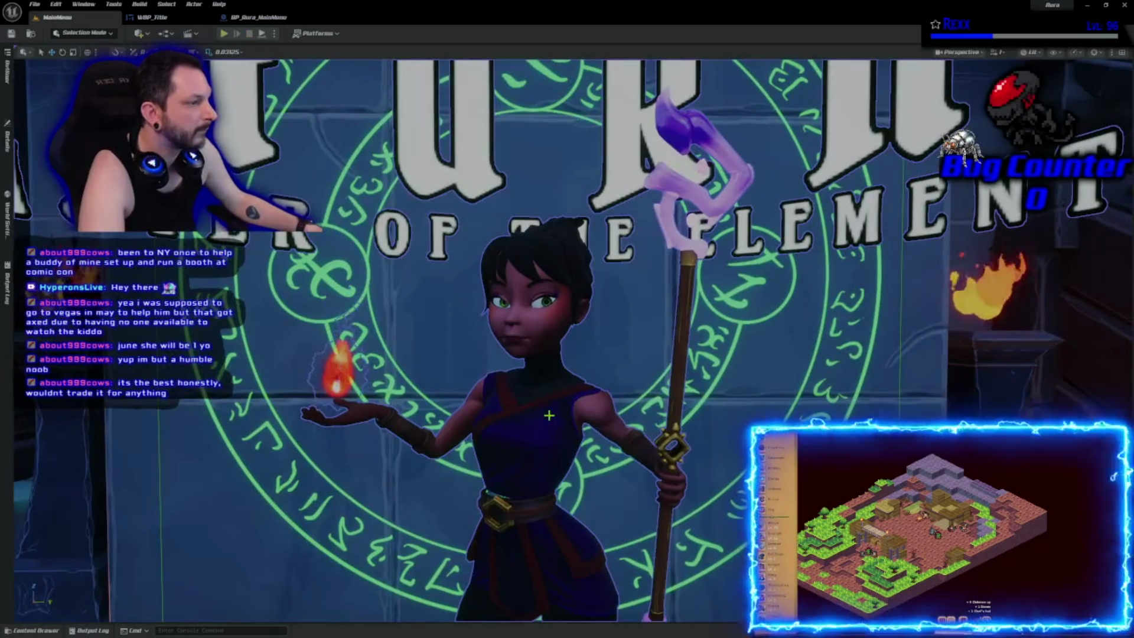
{"action": "scroll", "coordinate": [567, 340], "scroll_direction": "down", "scroll_amount": 10}
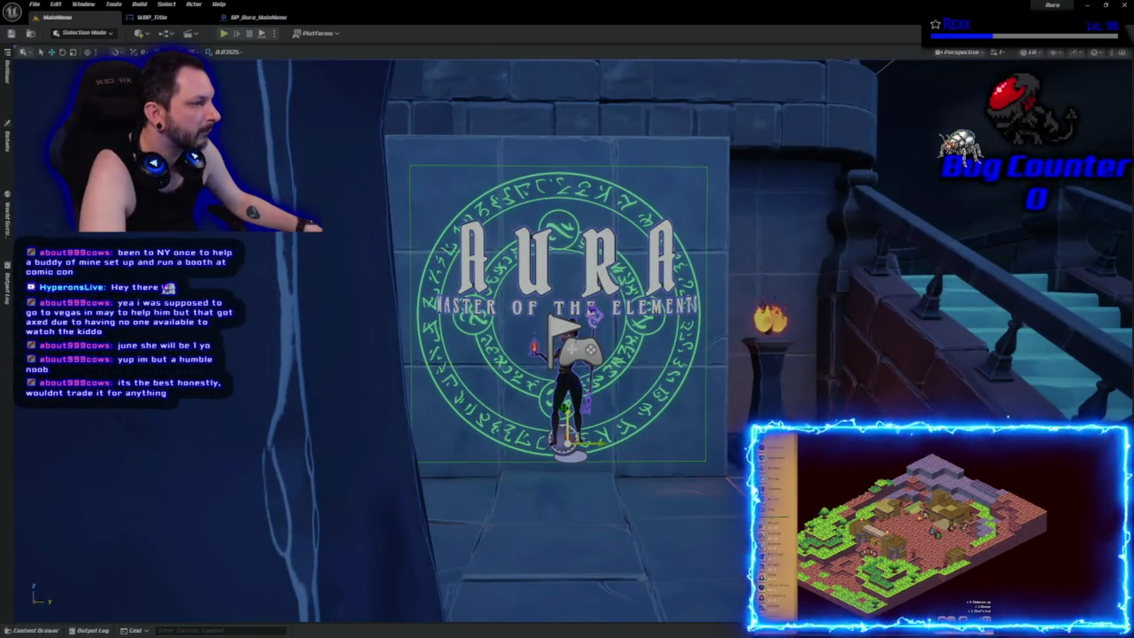
{"action": "key", "text": "w"}
{"action": "key", "text": "ctrl+s"}
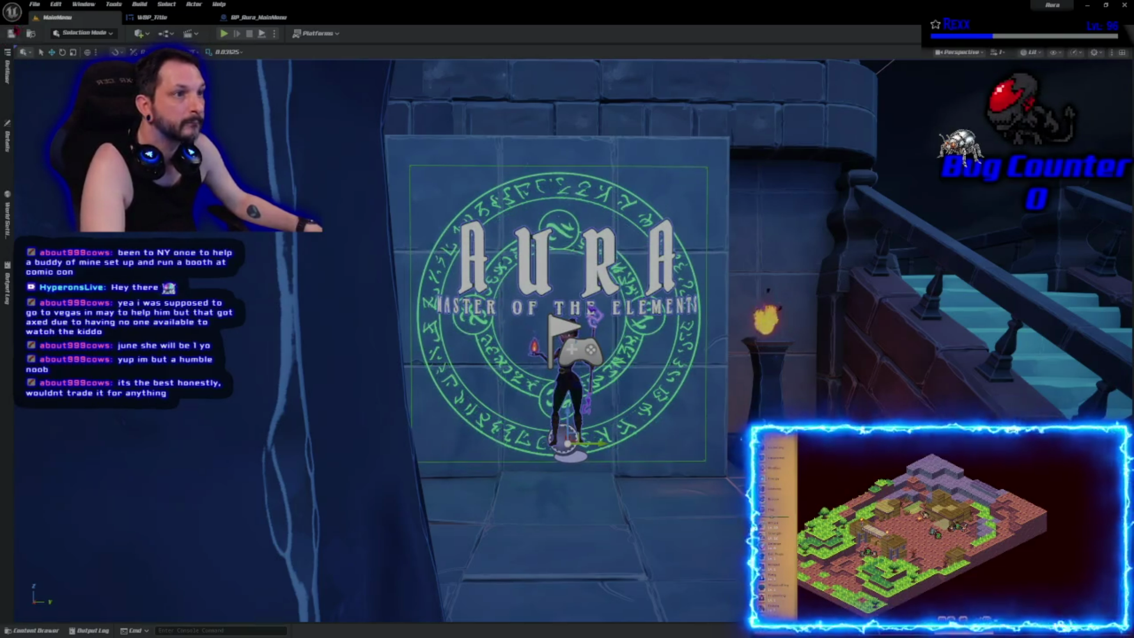
Step: Nudge the main menu actor slightly lower and raise the MagicCircle component in BP_Aura_MainMenu
{"action": "left_click", "coordinate": [242, 19]}
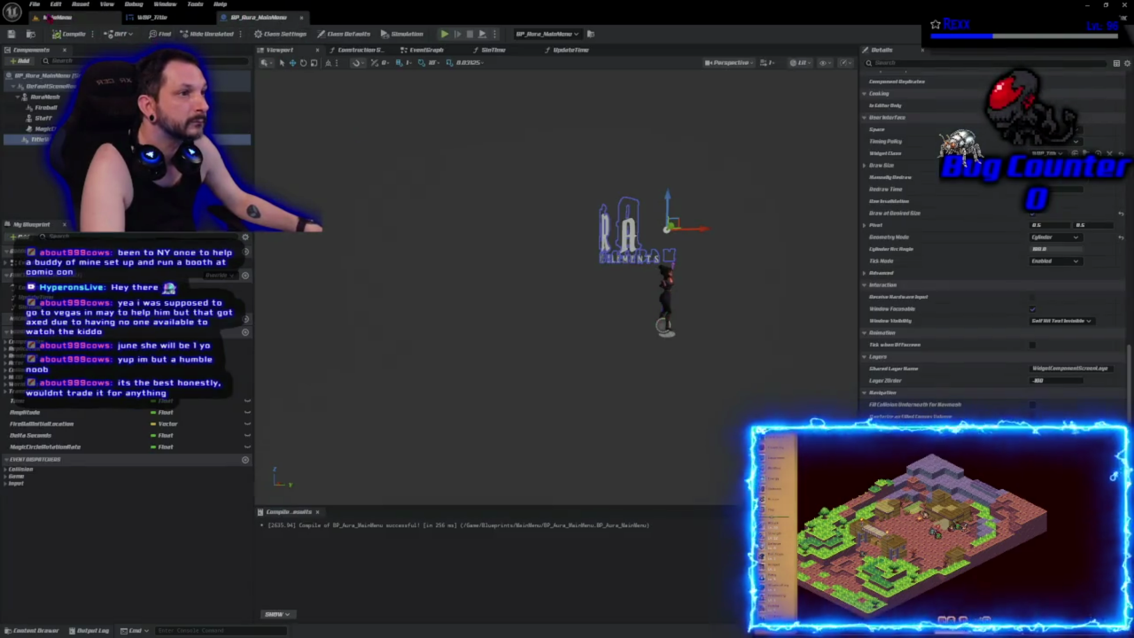
{"action": "left_click", "coordinate": [54, 18]}
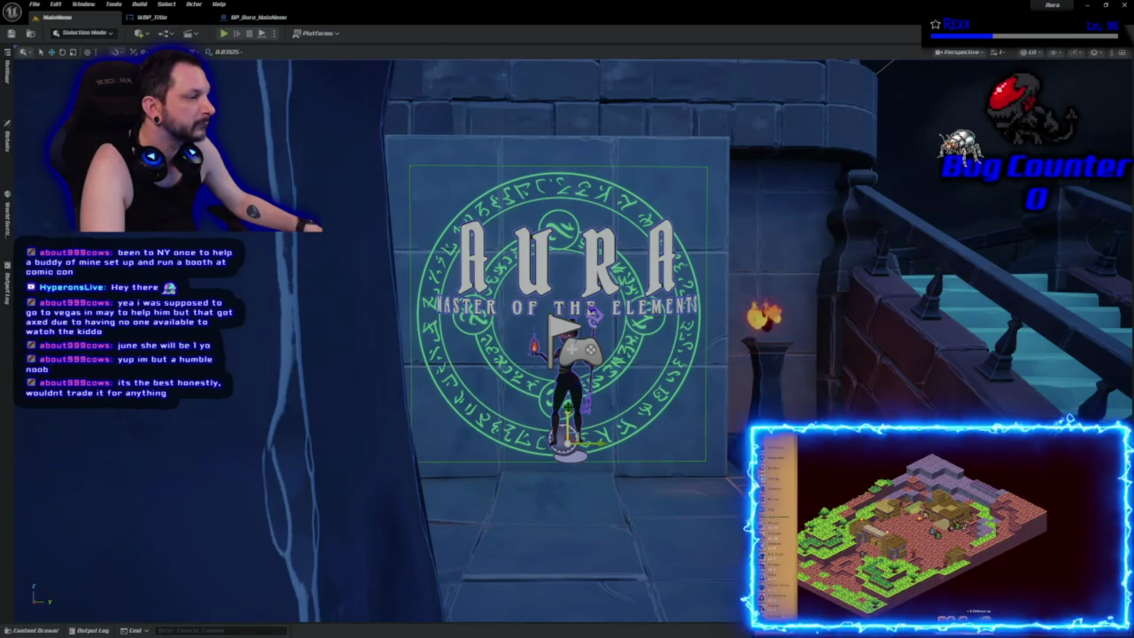
{"action": "left_click_drag", "start_coordinate": [569, 408], "coordinate": [570, 421]}
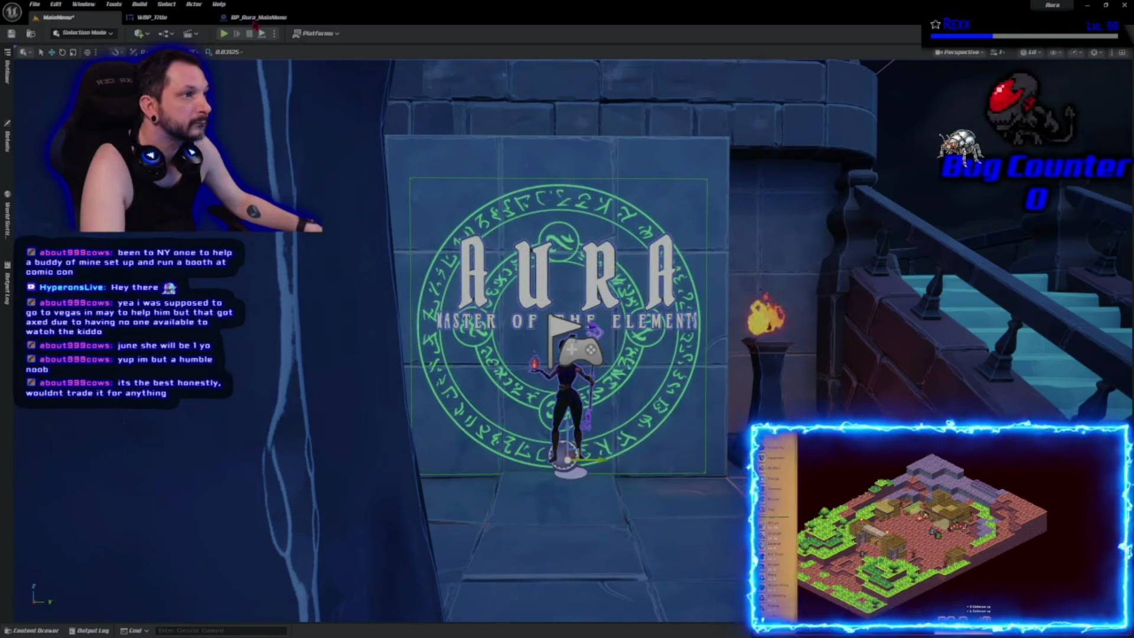
{"action": "left_click", "coordinate": [259, 17]}
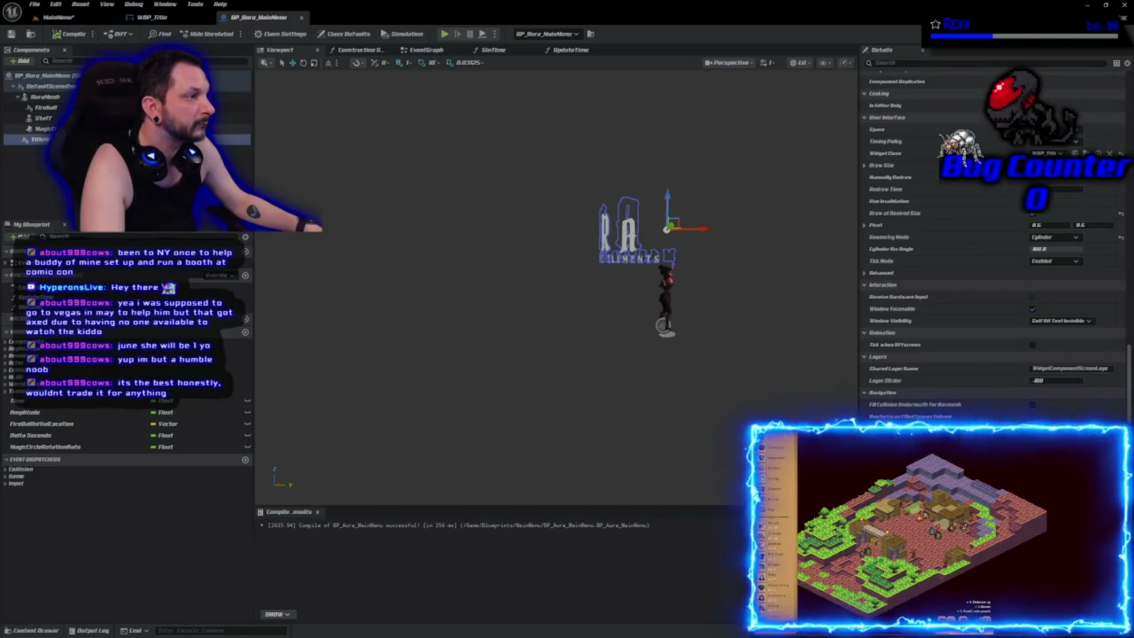
{"action": "left_click", "coordinate": [45, 129]}
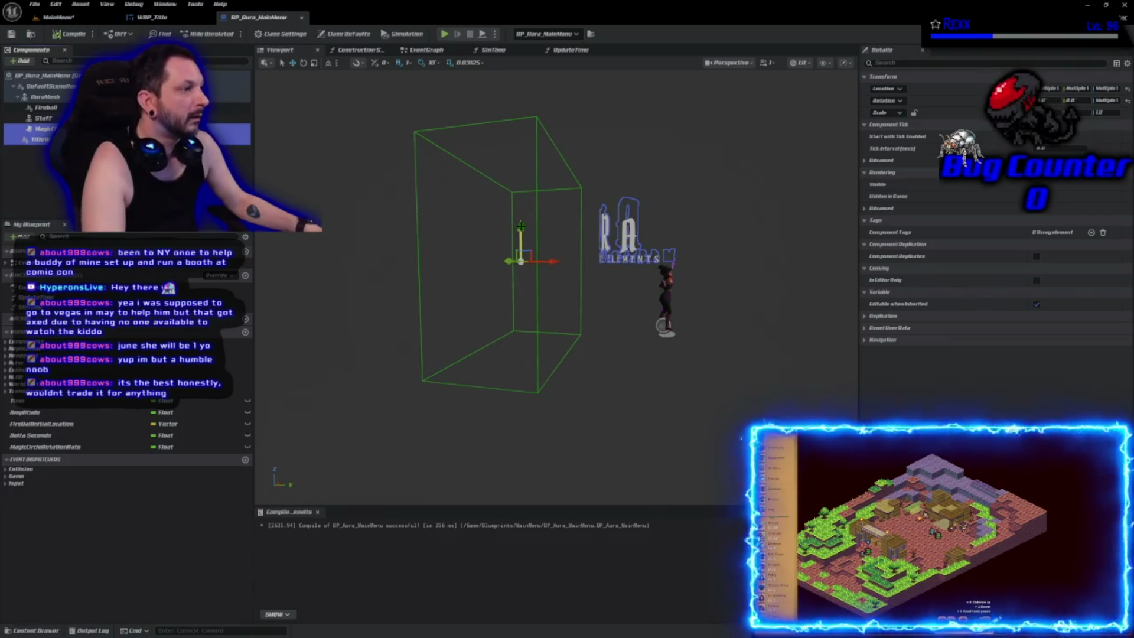
{"action": "left_click_drag", "start_coordinate": [521, 229], "coordinate": [521, 218]}
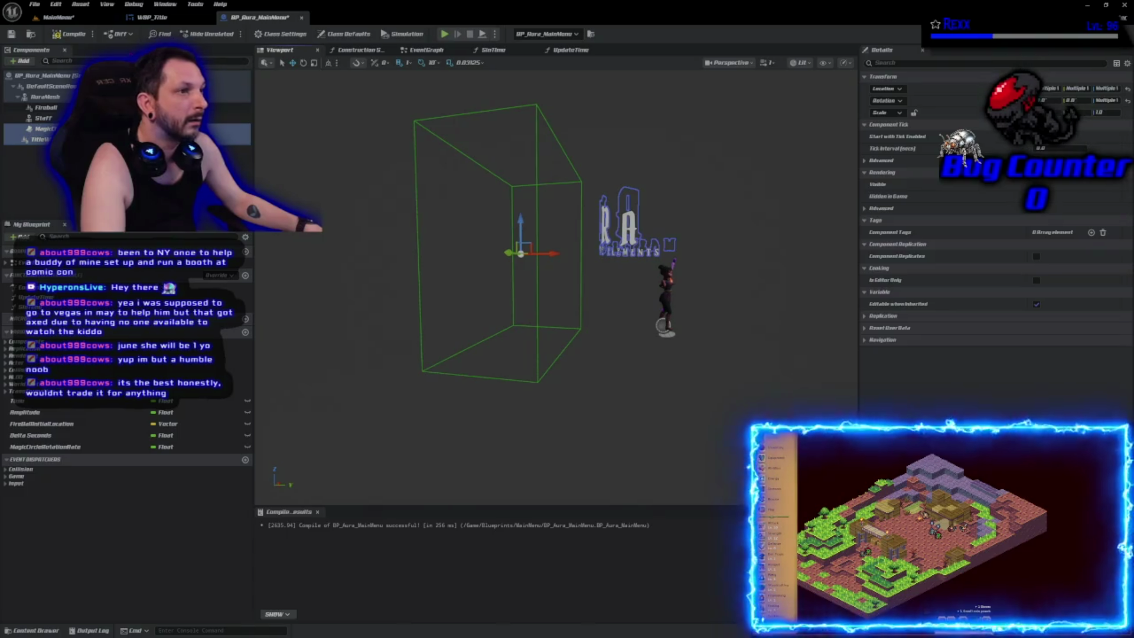
Step: Playtest the main menu twice to check the layout, then open WBP_Title
{"action": "left_click", "coordinate": [59, 17]}
{"action": "left_click", "coordinate": [224, 33]}
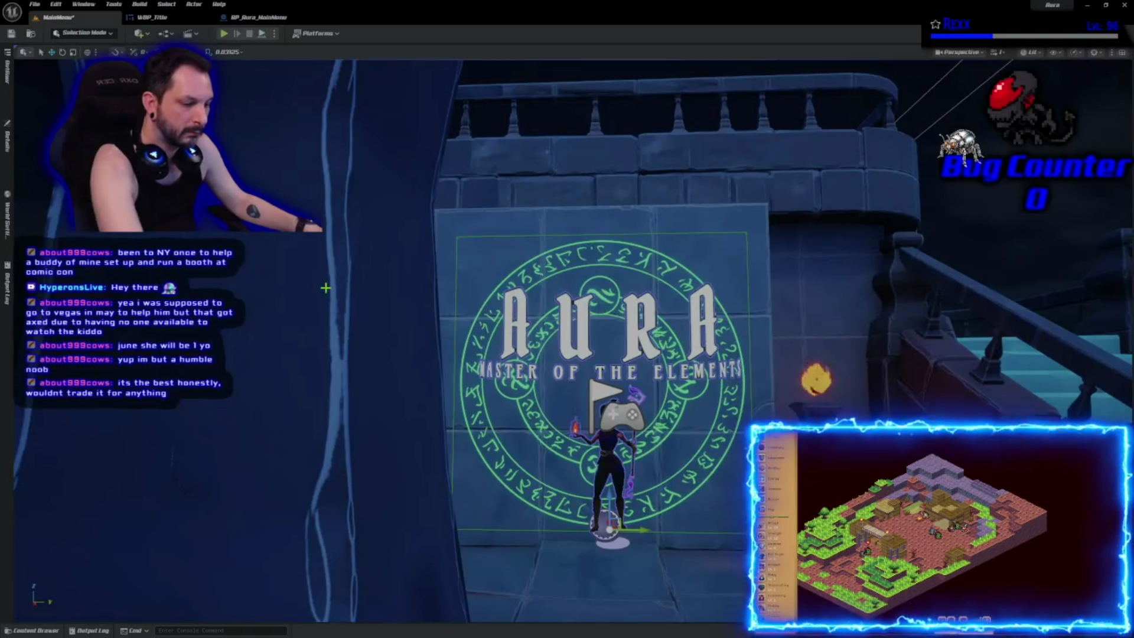
{"action": "key", "text": "Escape"}
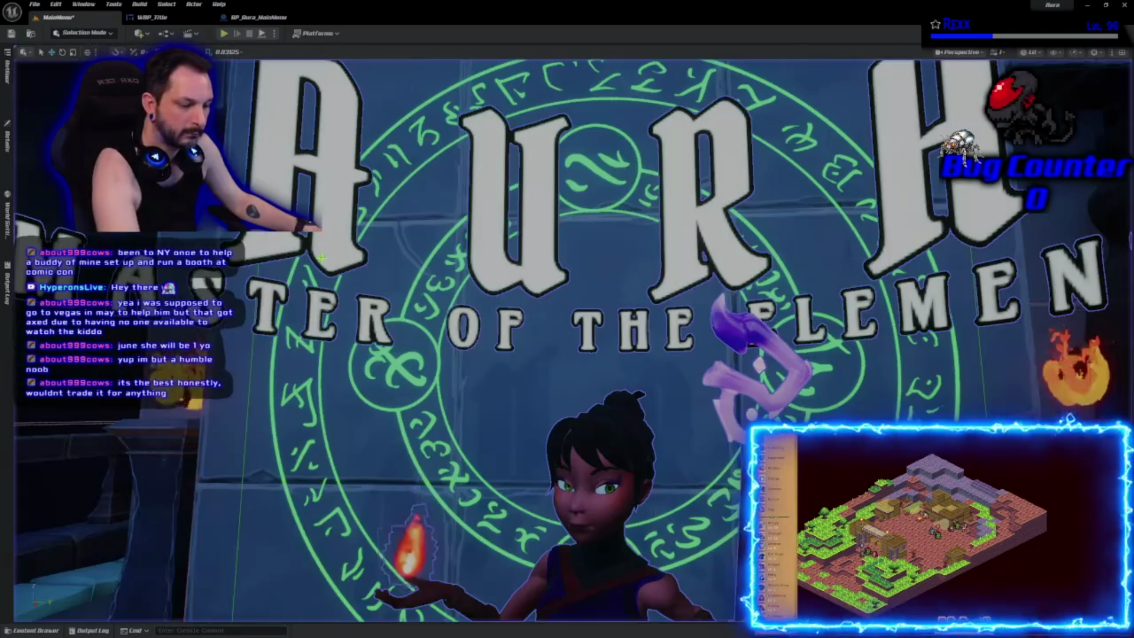
{"action": "key", "text": "alt+p"}
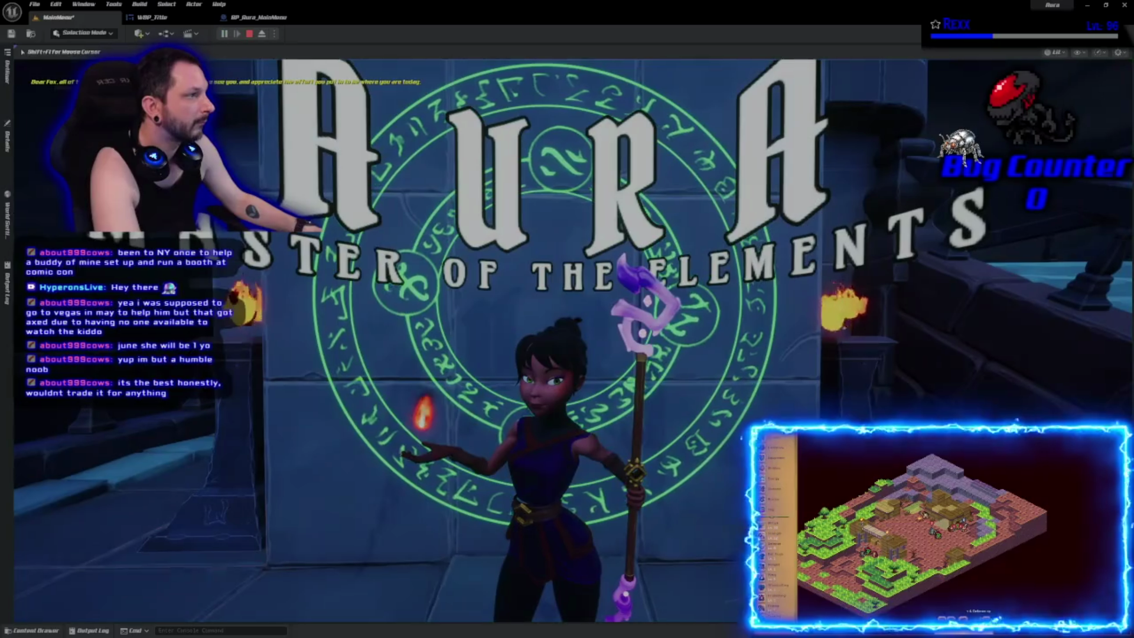
{"action": "key", "text": "Escape"}
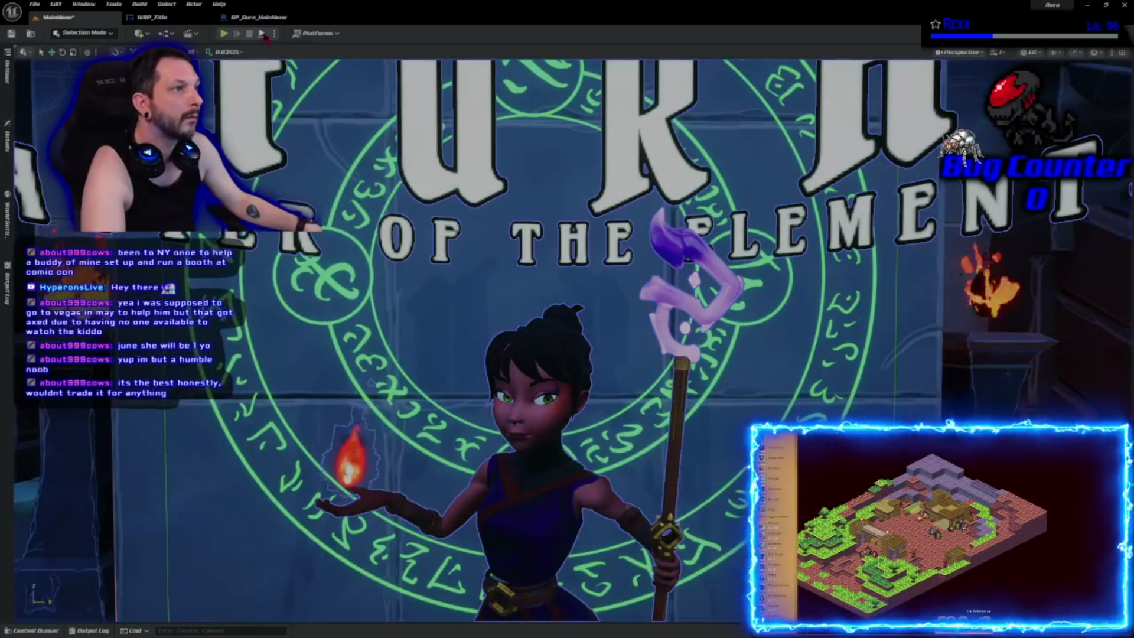
{"action": "left_click", "coordinate": [152, 17]}
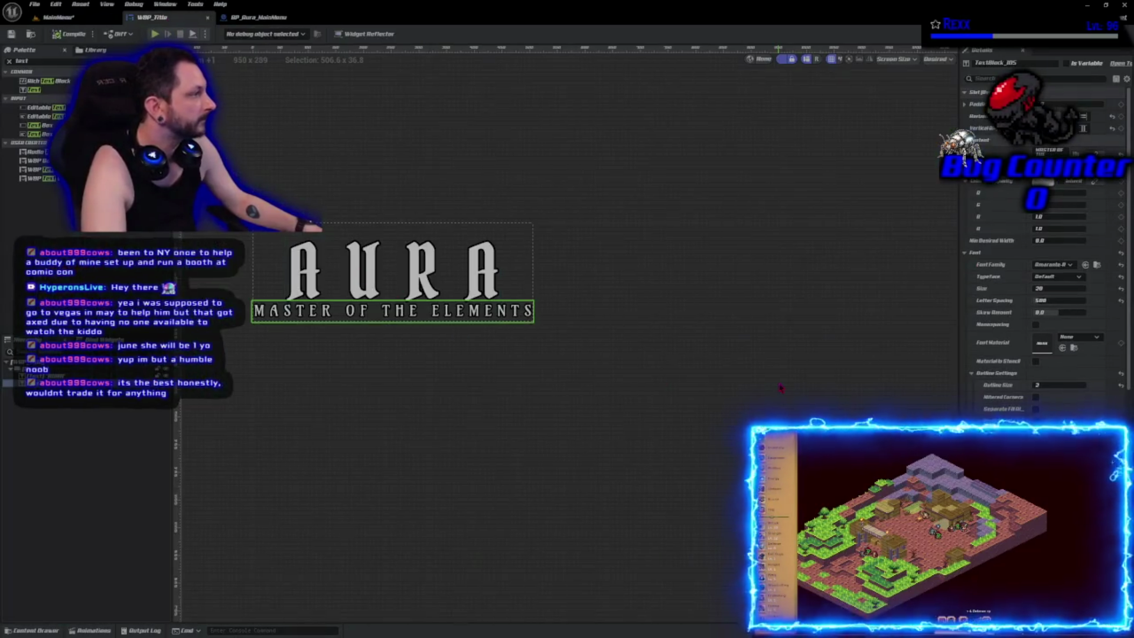
Step: Select the TitleWidget component in BP_Aura_MainMenu and review its Details properties
{"action": "left_click", "coordinate": [245, 17]}
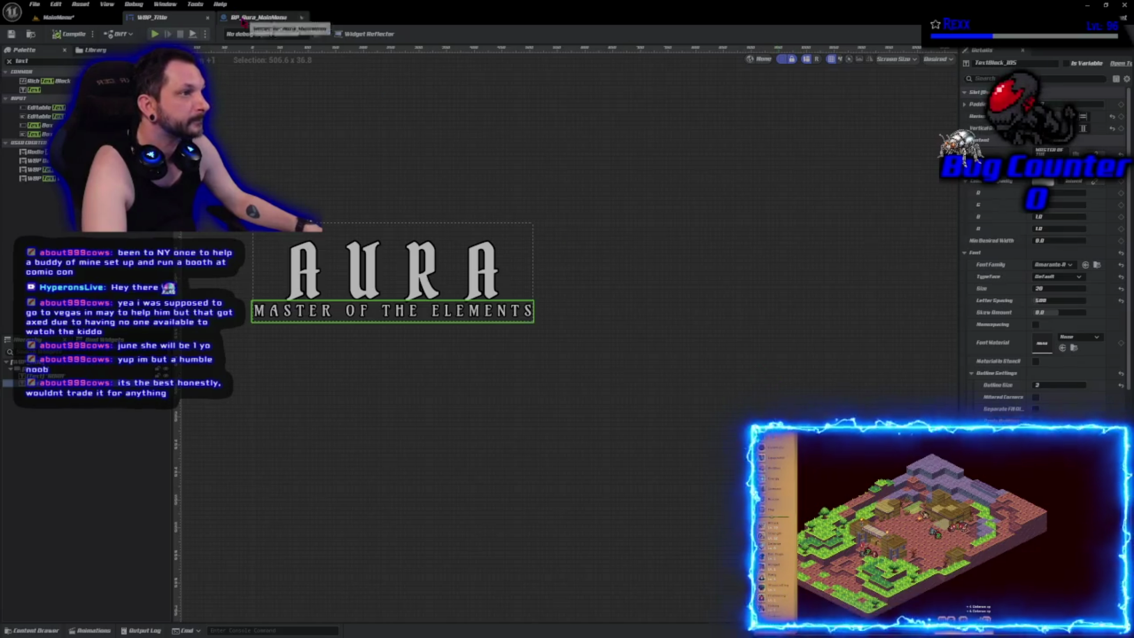
{"action": "left_click", "coordinate": [39, 139]}
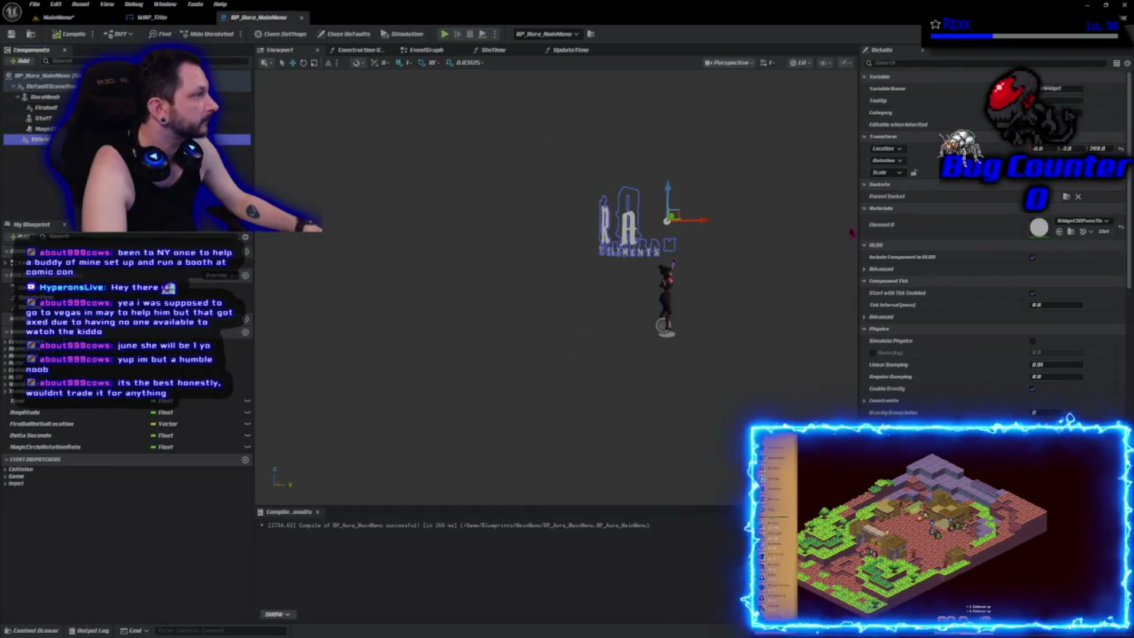
{"action": "scroll", "coordinate": [993, 237], "scroll_direction": "down", "scroll_amount": 15}
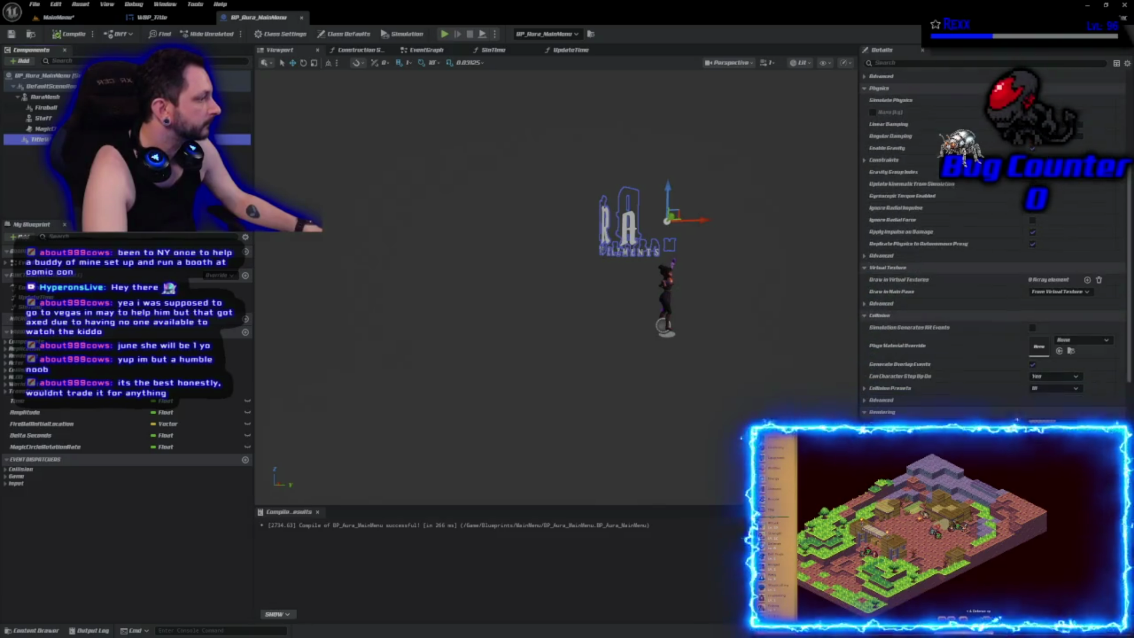
{"action": "scroll", "coordinate": [993, 236], "scroll_direction": "down", "scroll_amount": 2}
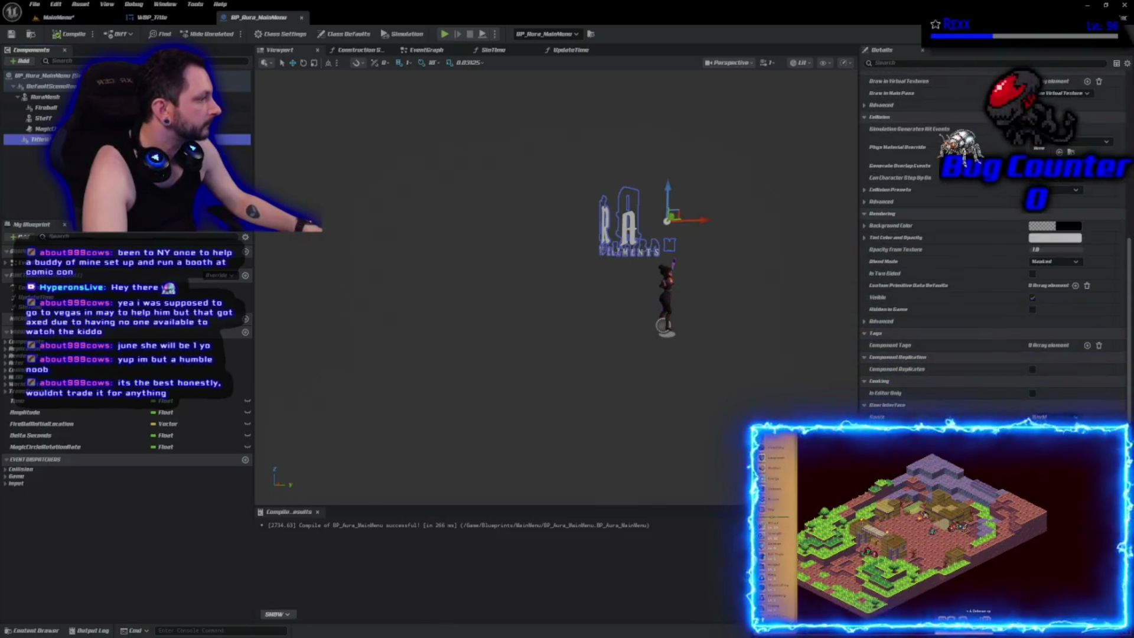
{"action": "scroll", "coordinate": [993, 237], "scroll_direction": "down", "scroll_amount": 4}
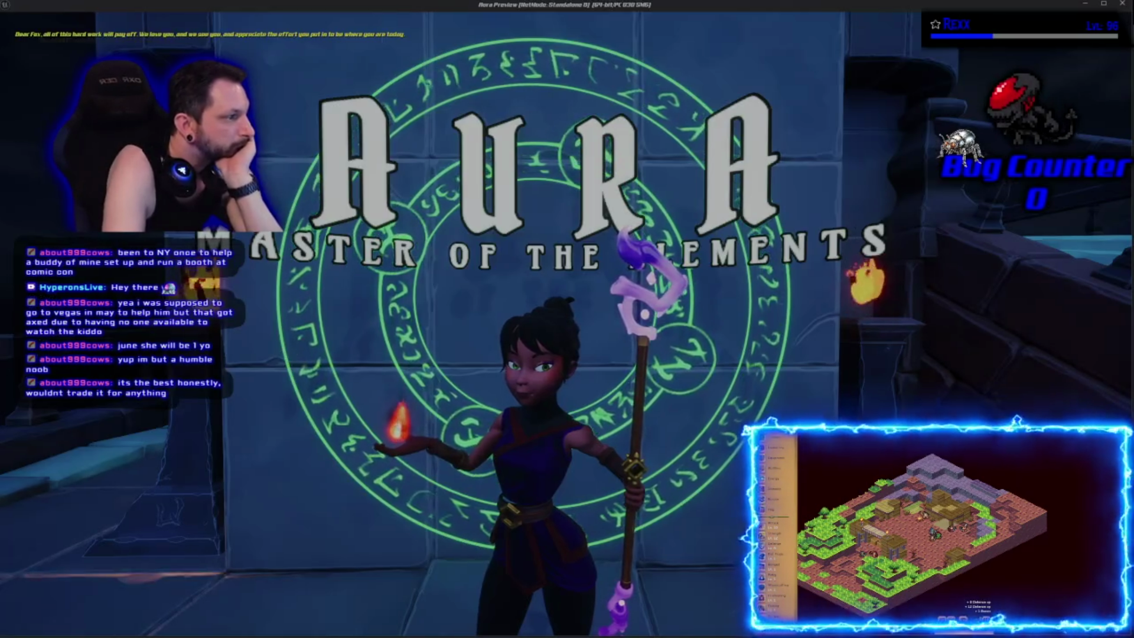
Step: Set the title widget's Location Z to 300, save the blueprint, and check the preview
{"action": "key", "text": "Escape"}
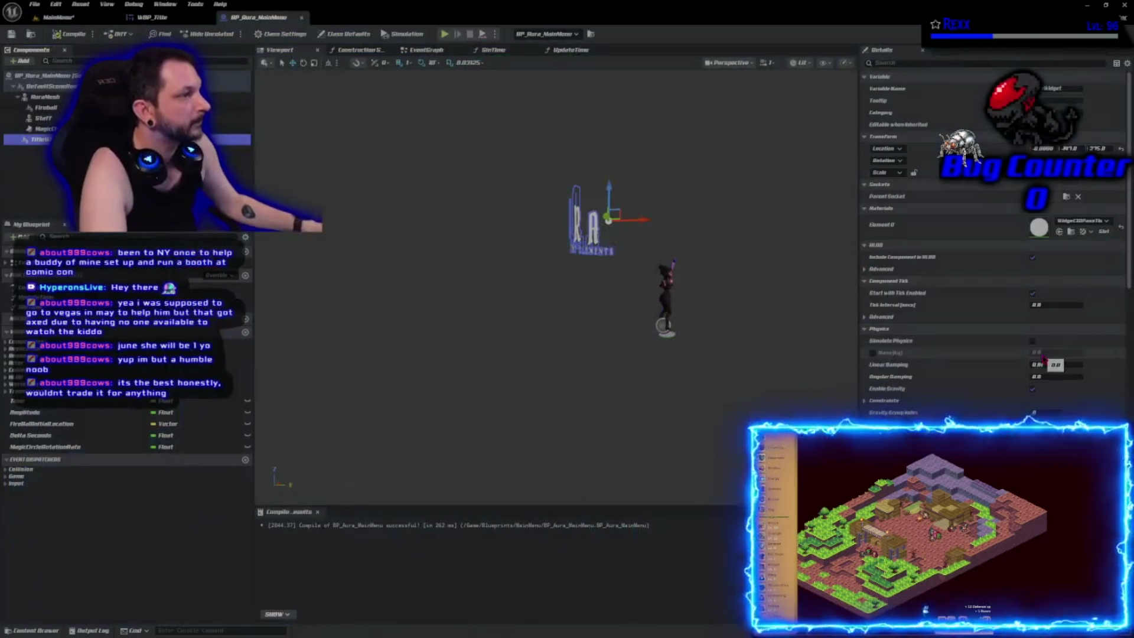
{"action": "left_click", "coordinate": [1098, 148]}
{"action": "type", "text": "300"}
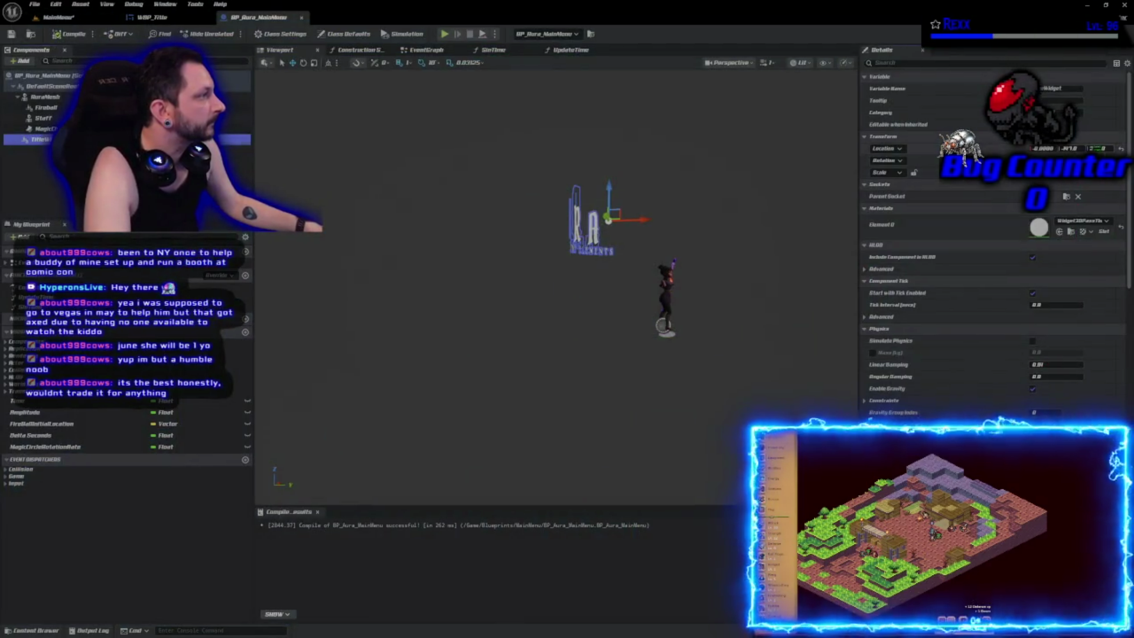
{"action": "key", "text": "Return"}
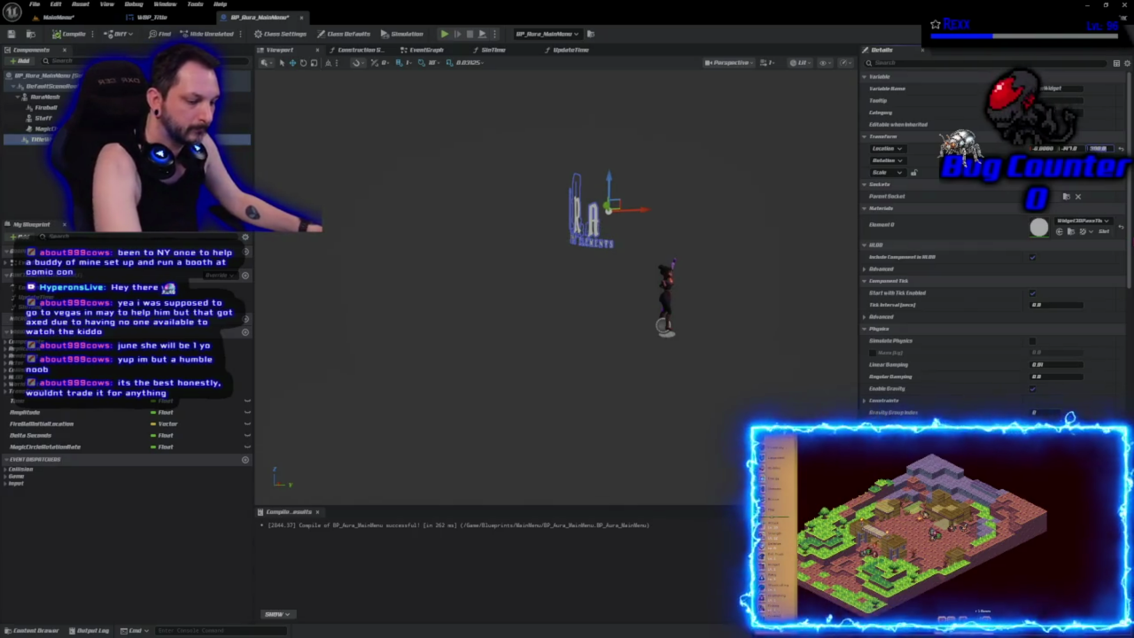
{"action": "key", "text": "ctrl+s"}
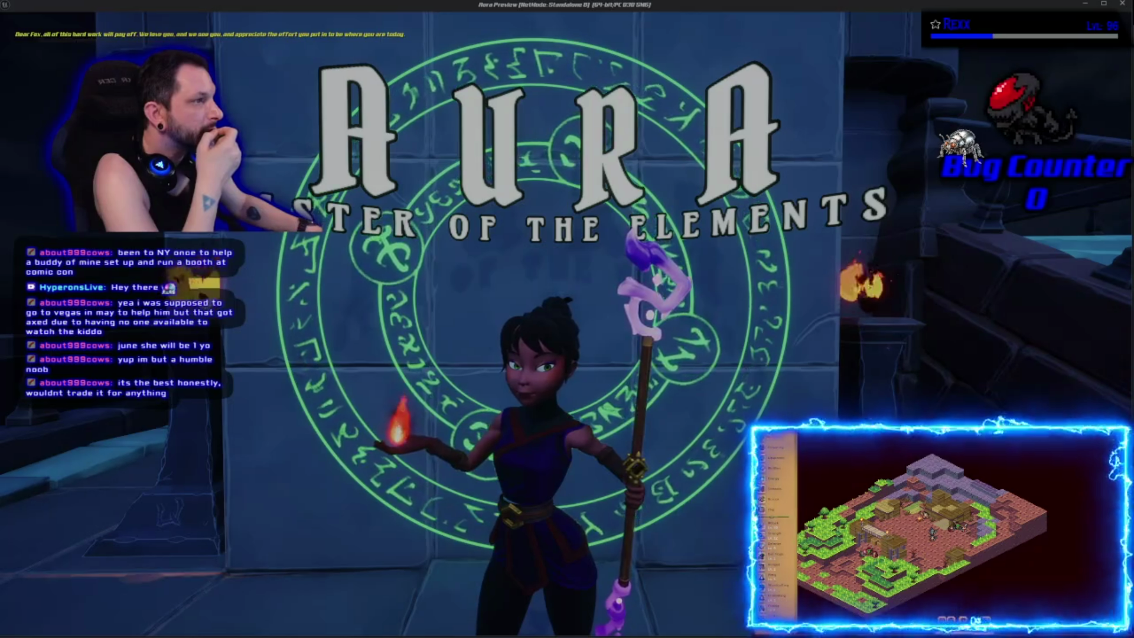
{"action": "key", "text": "Escape"}
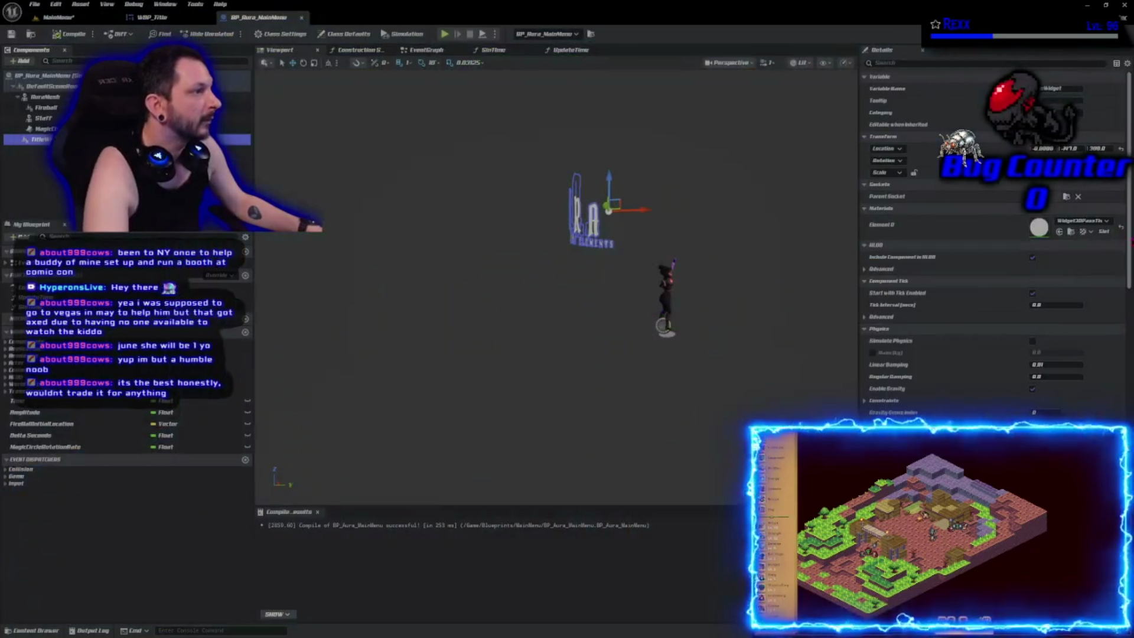
Step: Raise the title widget to Z 325, recompile with F7, and recheck the preview
{"action": "left_click", "coordinate": [1099, 148]}
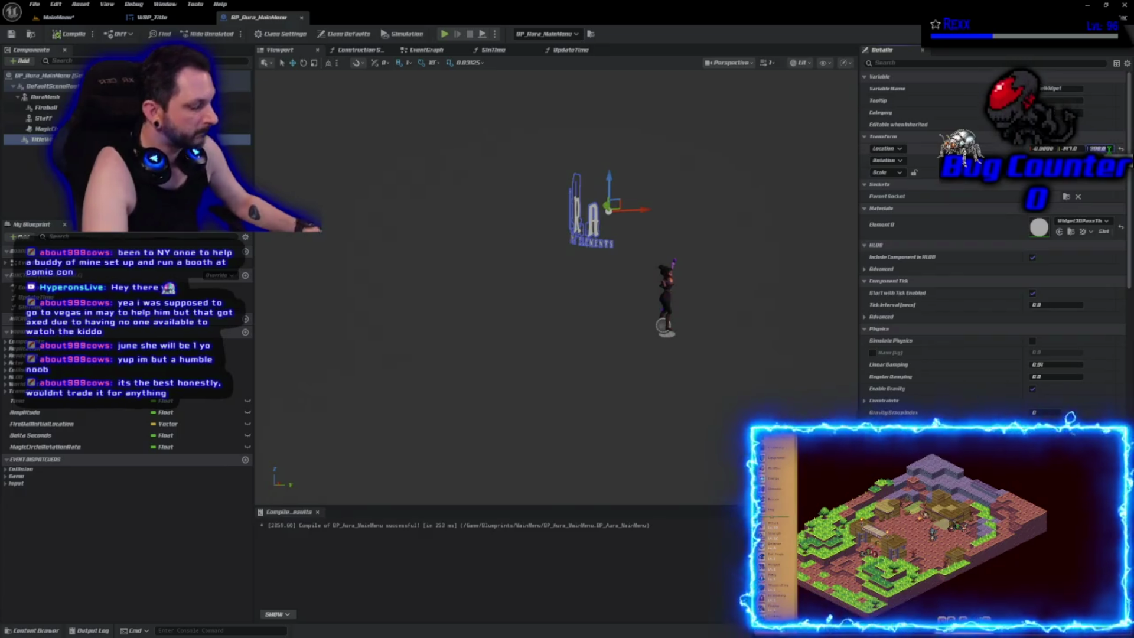
{"action": "key", "text": "Return"}
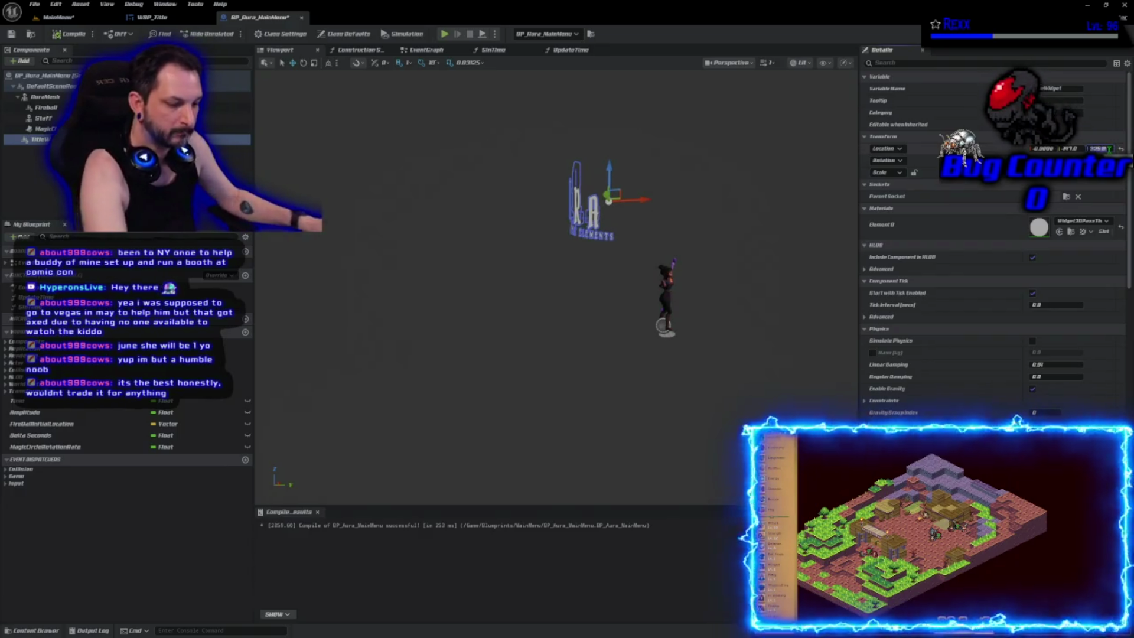
{"action": "key", "text": "F7"}
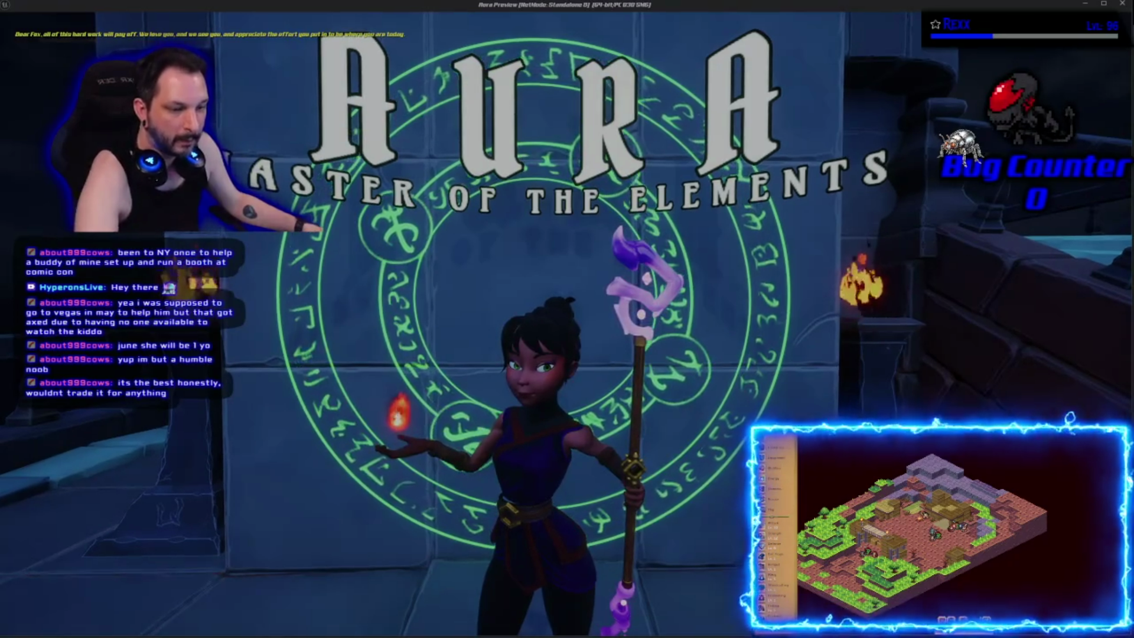
{"action": "key", "text": "Escape"}
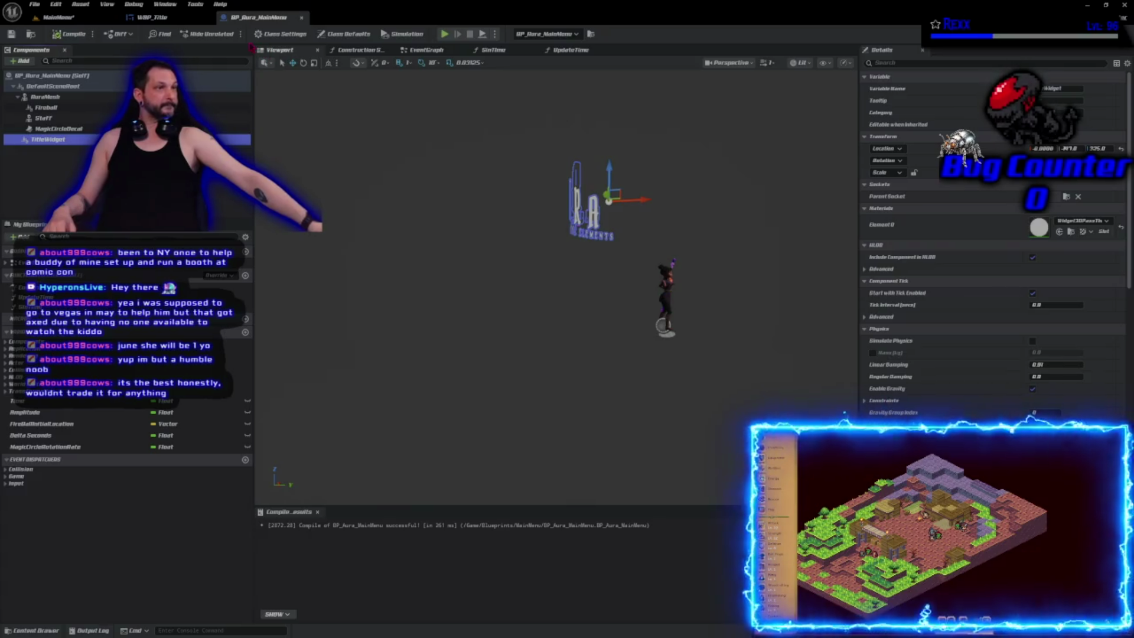
Step: Scroll down the TitleWidget's Details panel
{"action": "scroll", "coordinate": [993, 236], "scroll_direction": "down", "scroll_amount": 1}
{"action": "scroll", "coordinate": [993, 236], "scroll_direction": "down", "scroll_amount": 10}
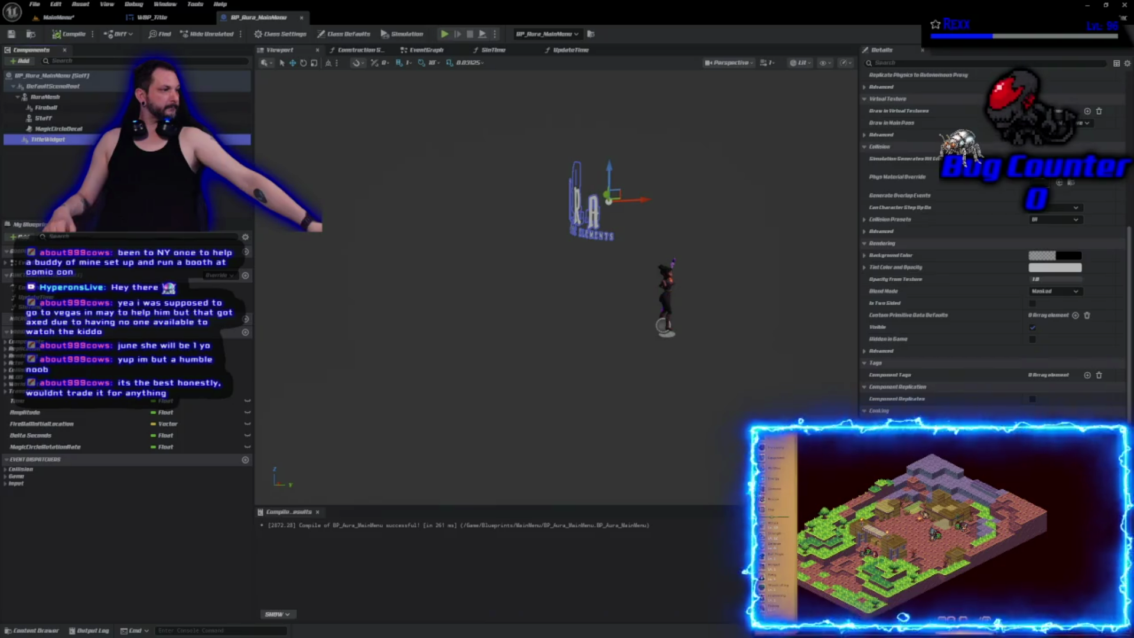
Step: Turn the title widget 90 degrees, then save and compile the main menu blueprint
{"action": "scroll", "coordinate": [992, 236], "scroll_direction": "down", "scroll_amount": 2}
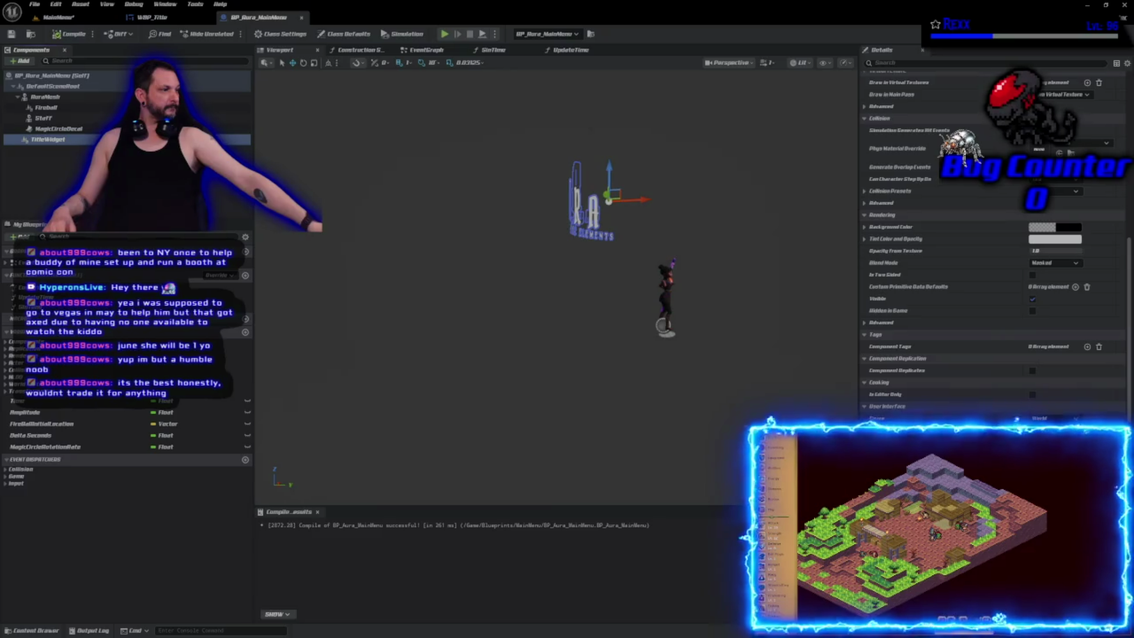
{"action": "key", "text": "ctrl+z"}
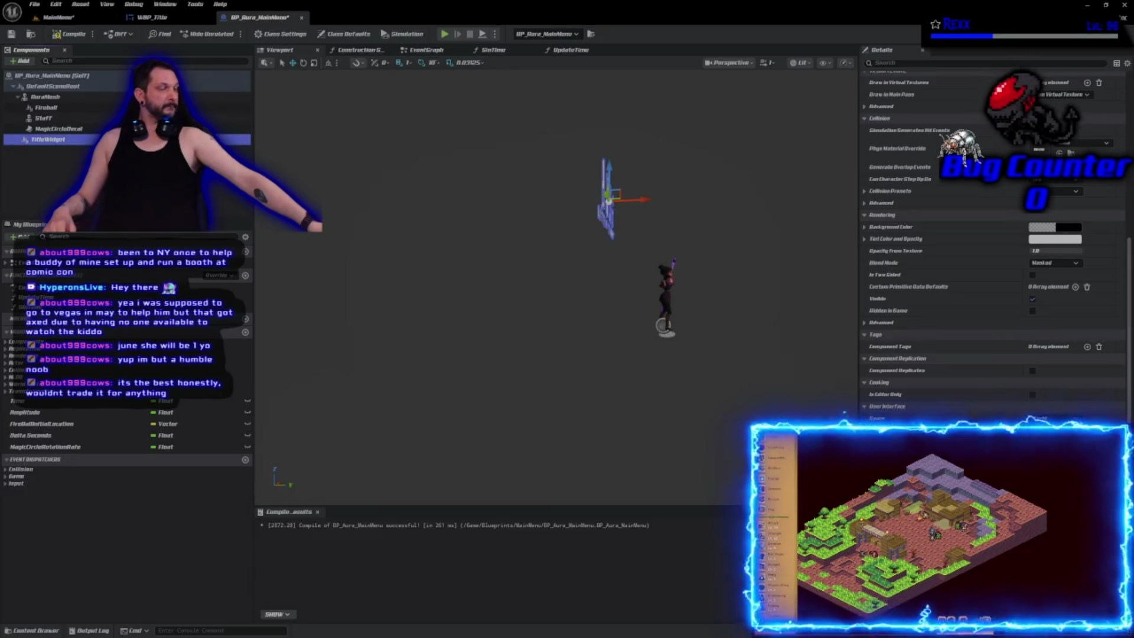
{"action": "left_click", "coordinate": [11, 34]}
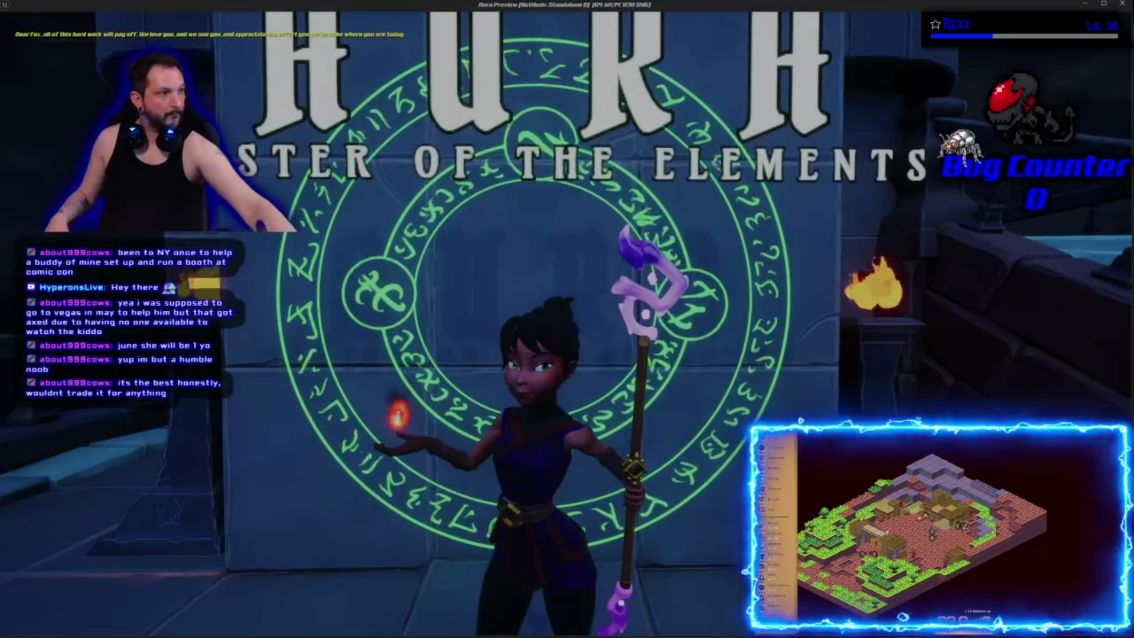
{"action": "key", "text": "Escape"}
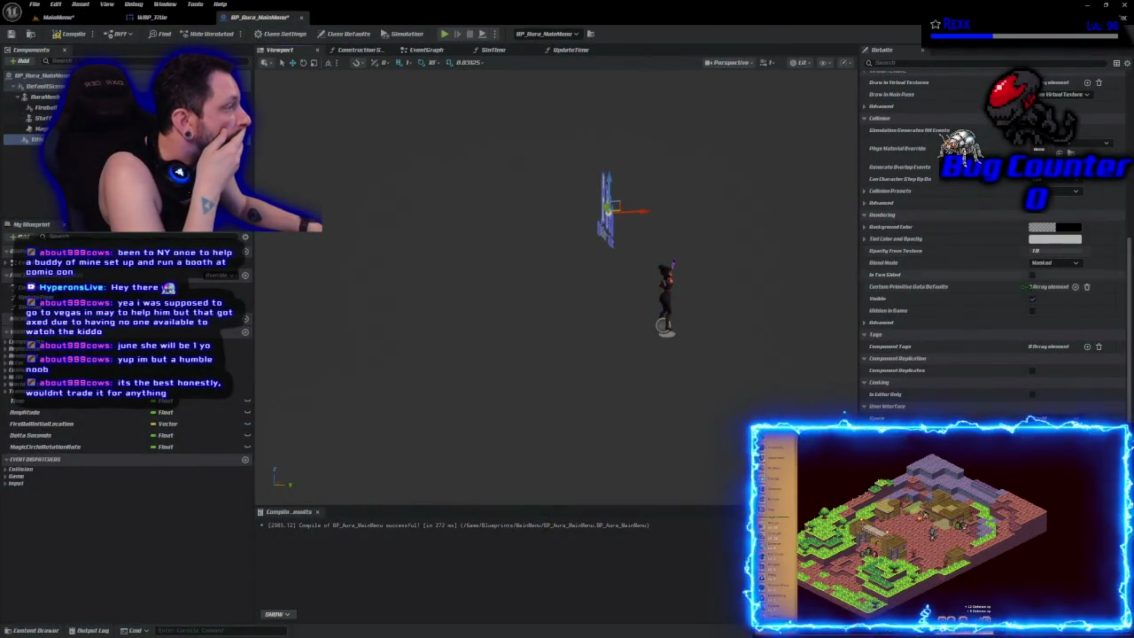
Step: Set the title widget's Location X to 300 and preview it in-game
{"action": "scroll", "coordinate": [1068, 297], "scroll_direction": "up", "scroll_amount": 5}
{"action": "scroll", "coordinate": [1069, 297], "scroll_direction": "up", "scroll_amount": 5}
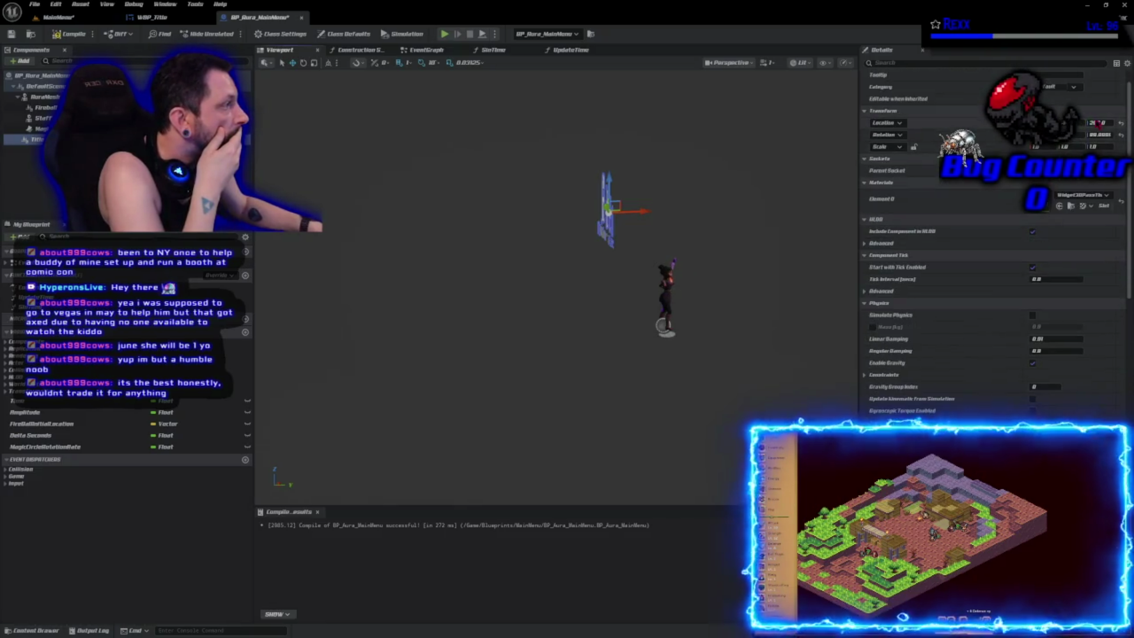
{"action": "left_click", "coordinate": [1097, 122]}
{"action": "key", "text": "Return"}
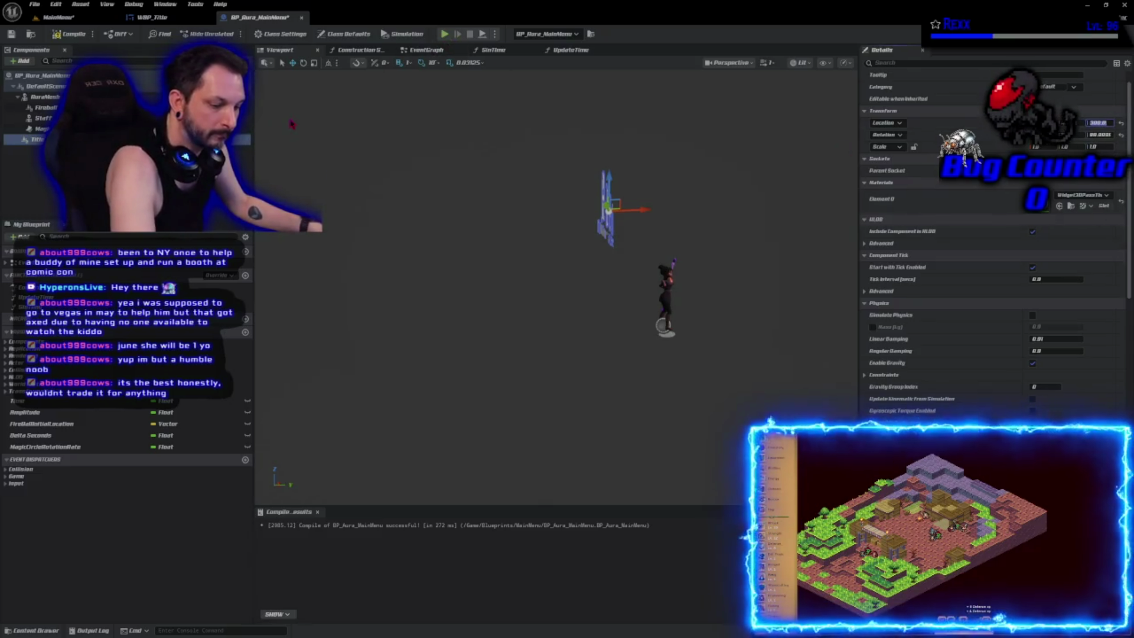
{"action": "key", "text": "alt+p"}
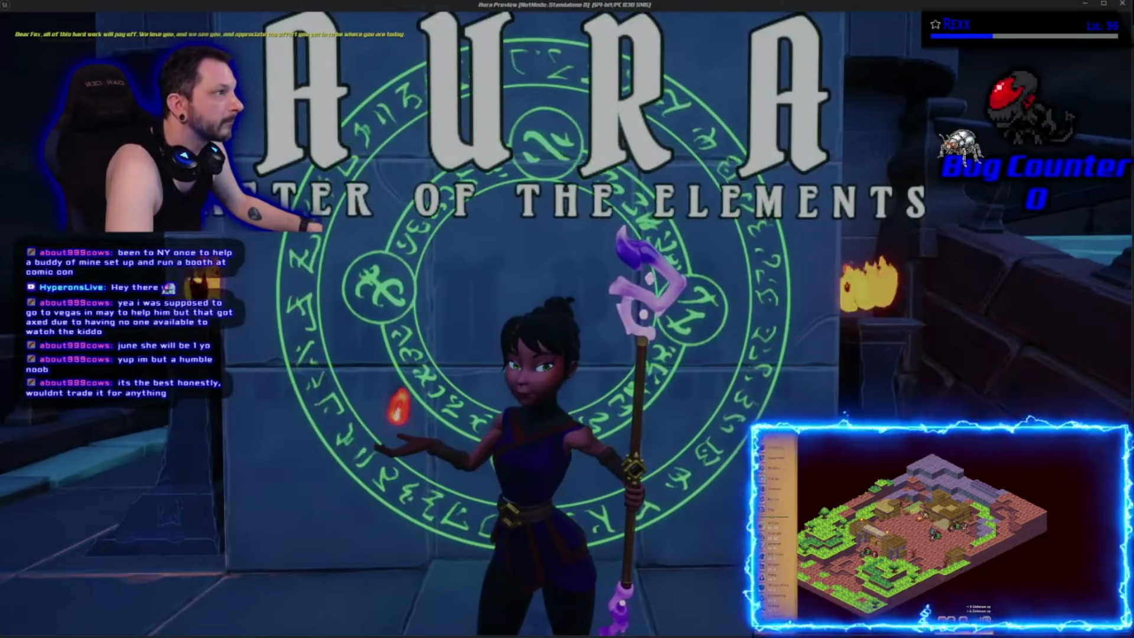
{"action": "key", "text": "Escape"}
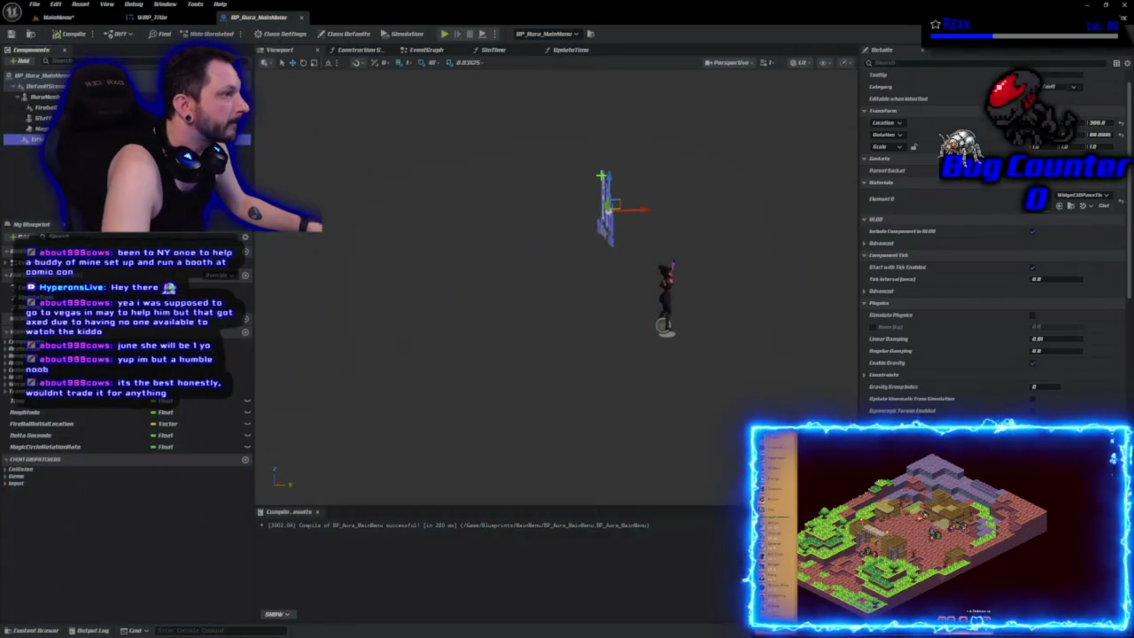
Step: Adjust the title widget vertically and relaunch the game preview
{"action": "left_click", "coordinate": [608, 175]}
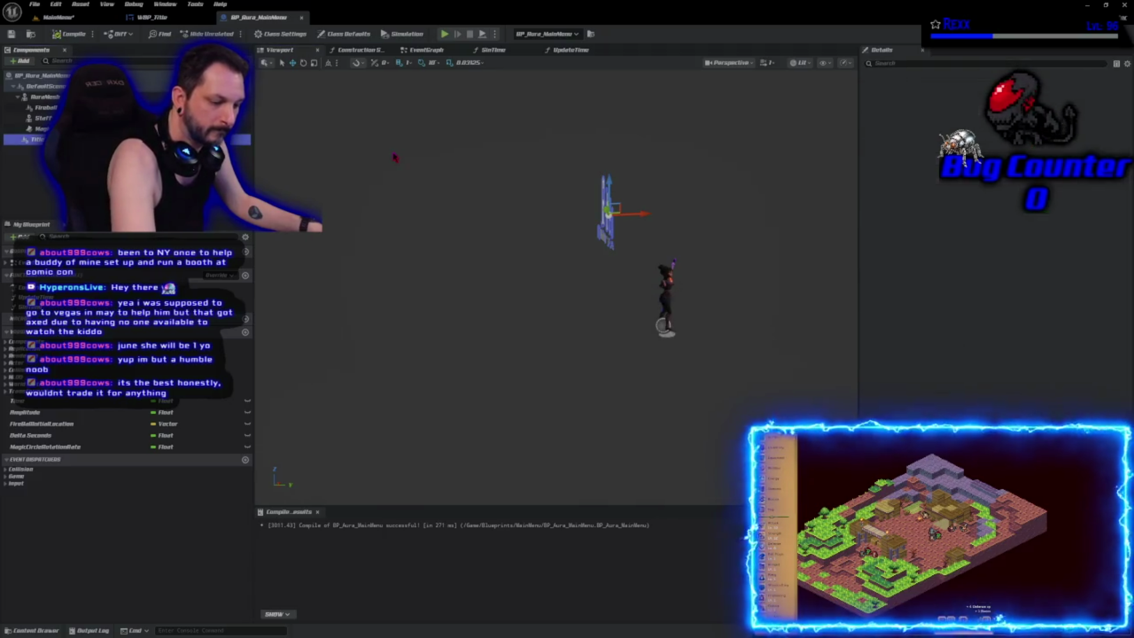
{"action": "key", "text": "alt+p"}
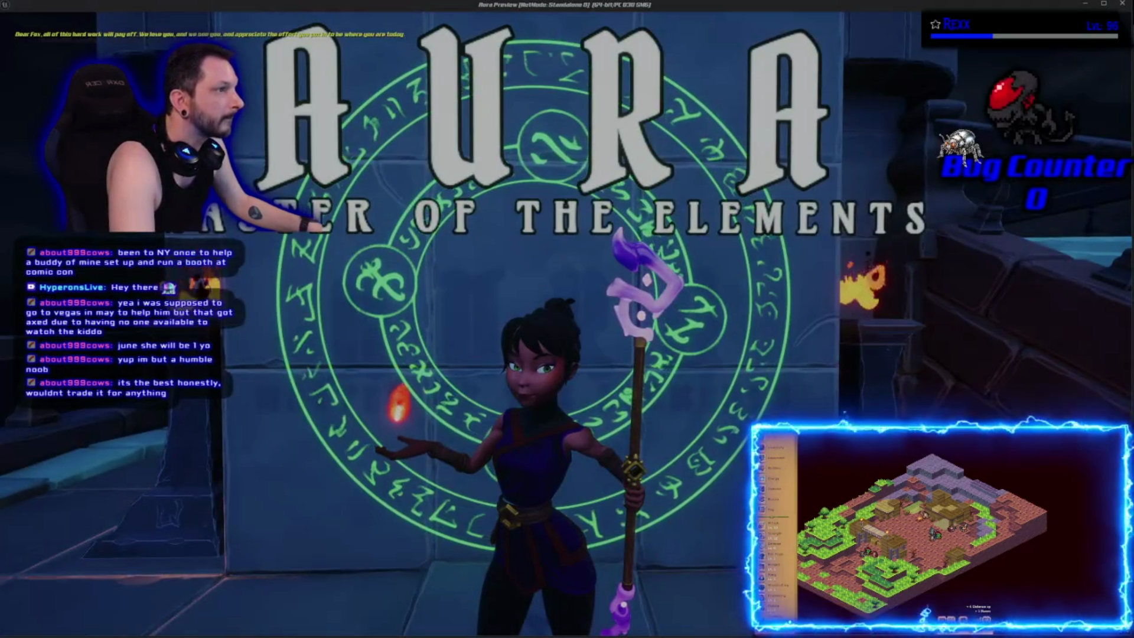
{"action": "key", "text": "alt+Tab"}
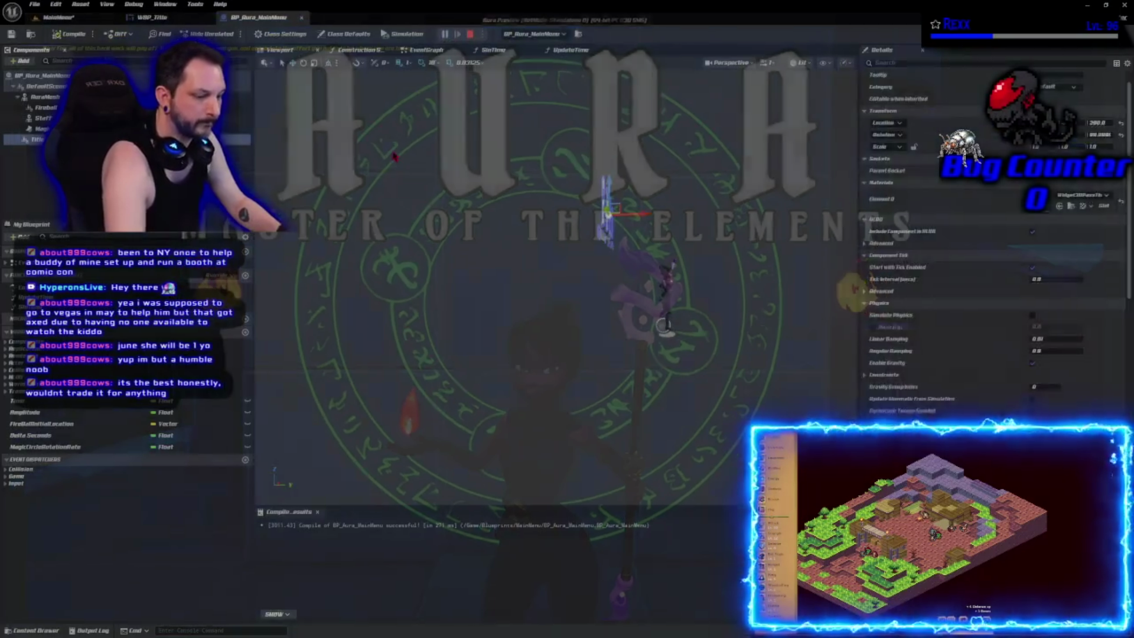
{"action": "key", "text": "alt+Tab"}
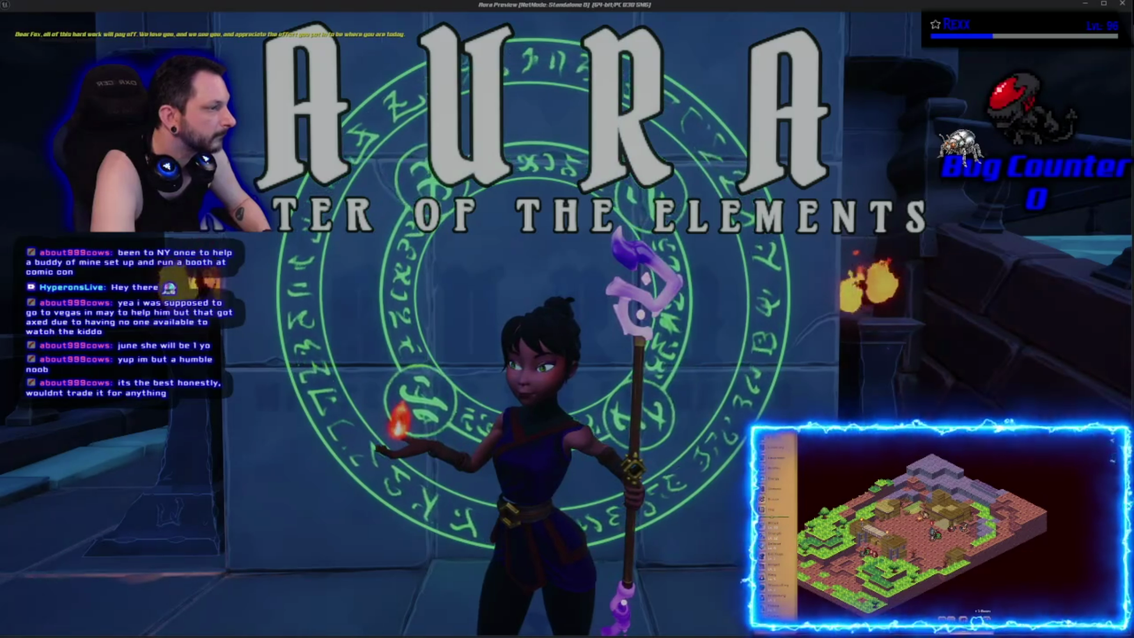
Step: End the game preview and select the MagicCircle component in BP_Aura_MainMenu
{"action": "key", "text": "Escape"}
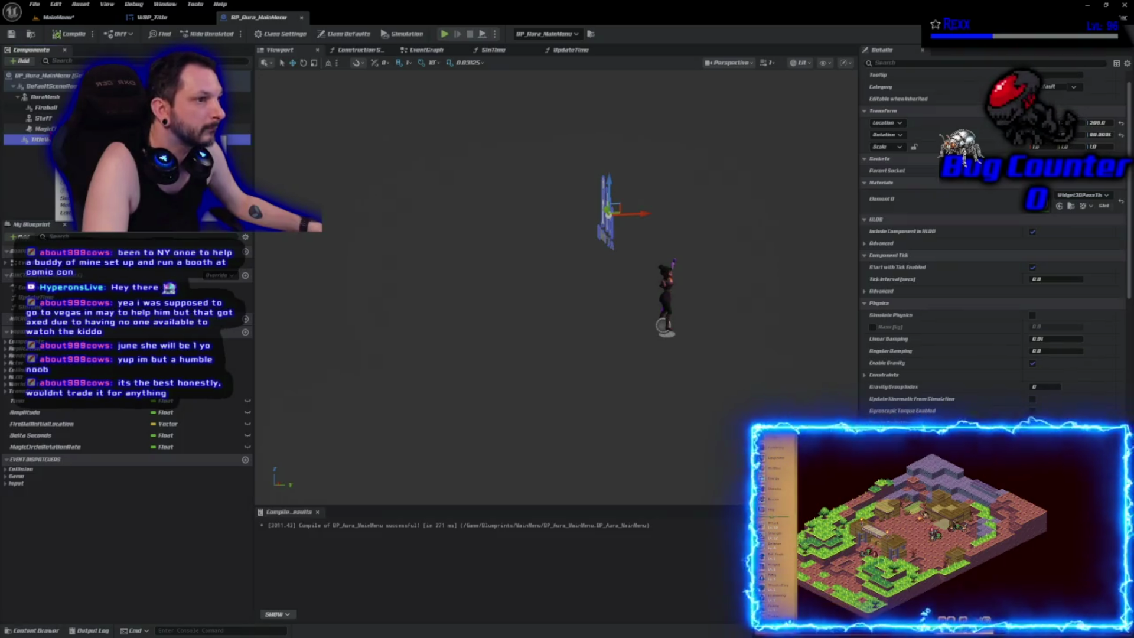
{"action": "left_click", "coordinate": [41, 129]}
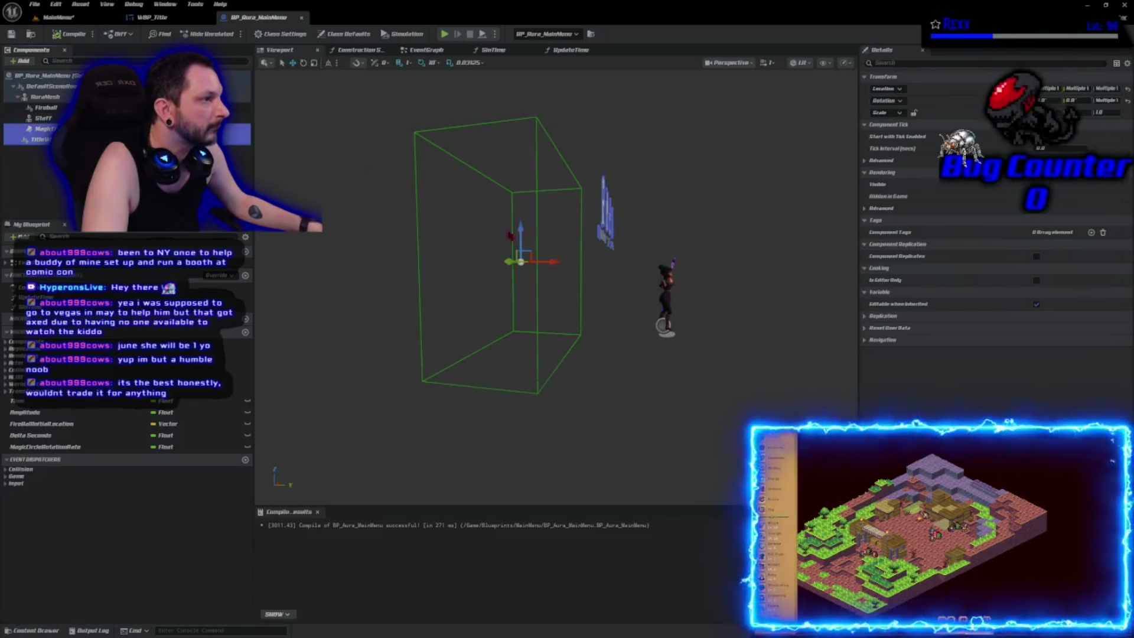
Step: Nudge the magic circle slightly, recompile, and frame the character in the MainMenu level
{"action": "left_click_drag", "start_coordinate": [520, 263], "coordinate": [520, 271]}
{"action": "left_click", "coordinate": [71, 33]}
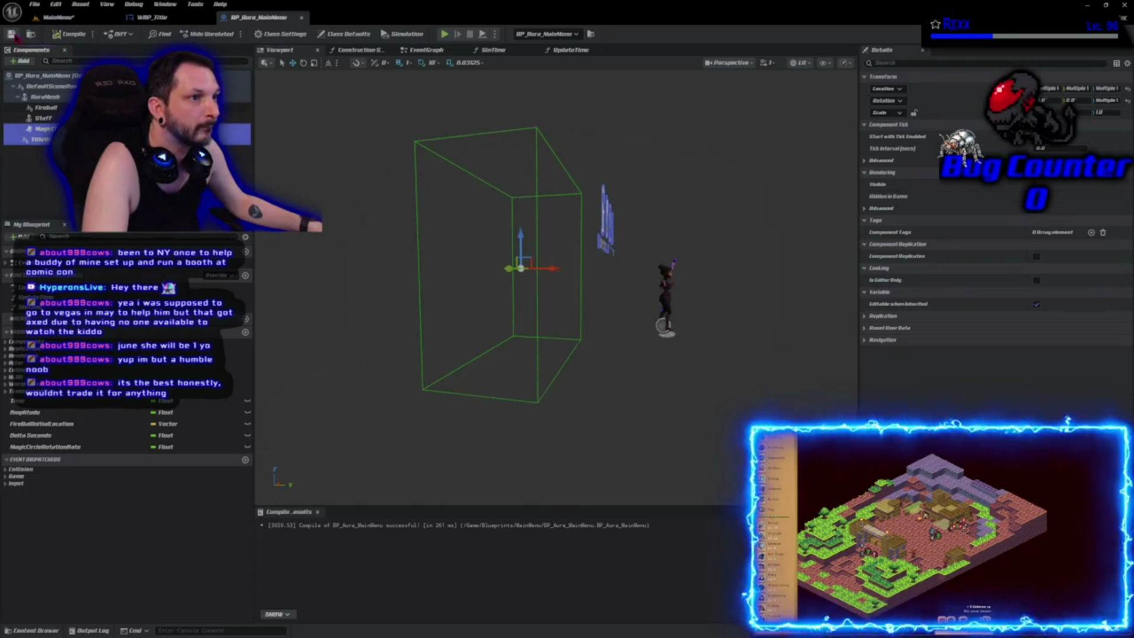
{"action": "left_click", "coordinate": [59, 17]}
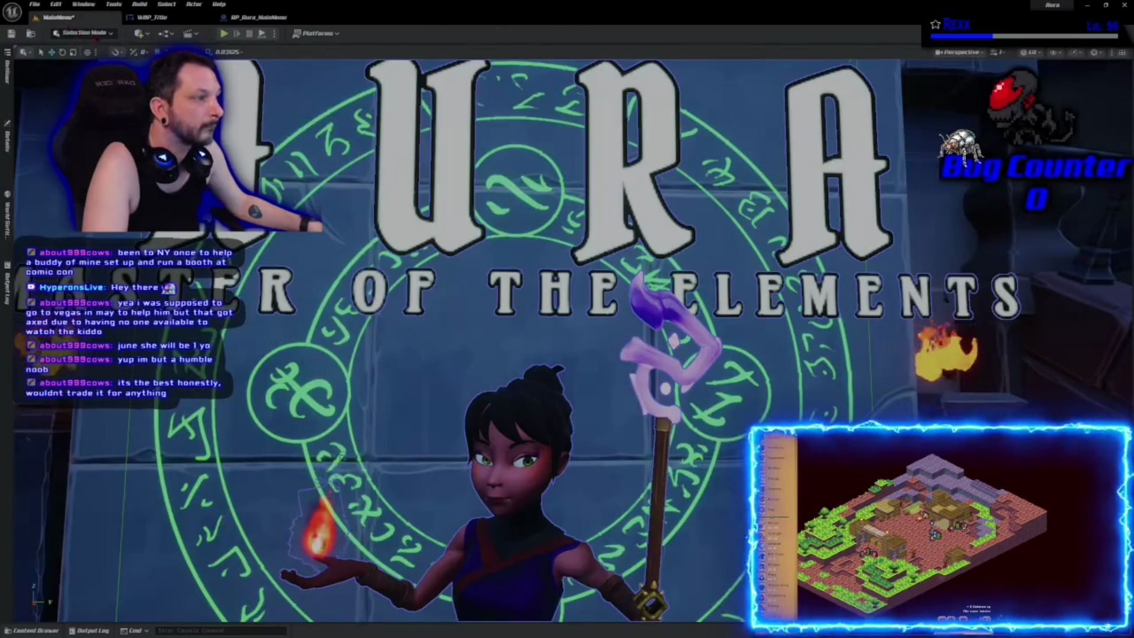
{"action": "key", "text": "f"}
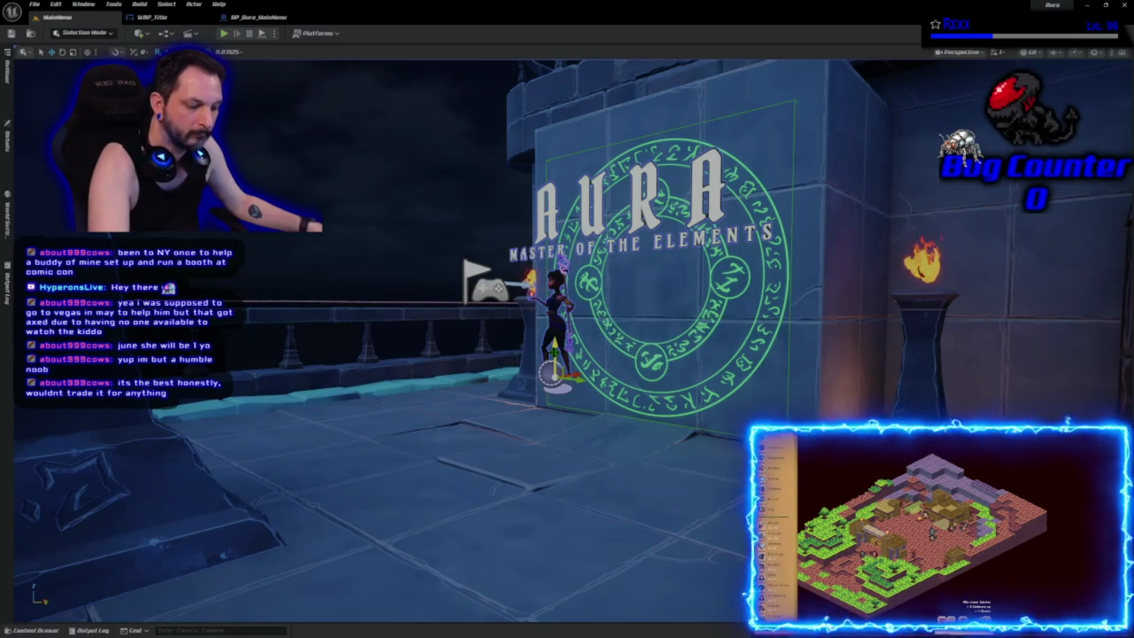
Step: Play the main menu fullscreen to review it, then restore the full editor layout
{"action": "key", "text": "alt+p"}
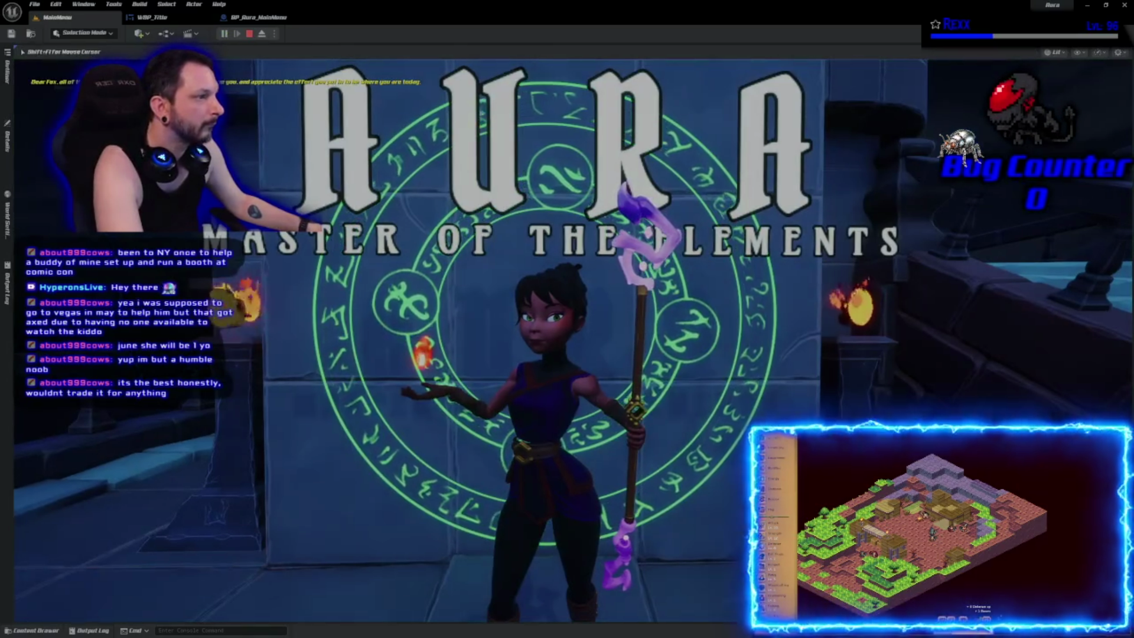
{"action": "key", "text": "F11"}
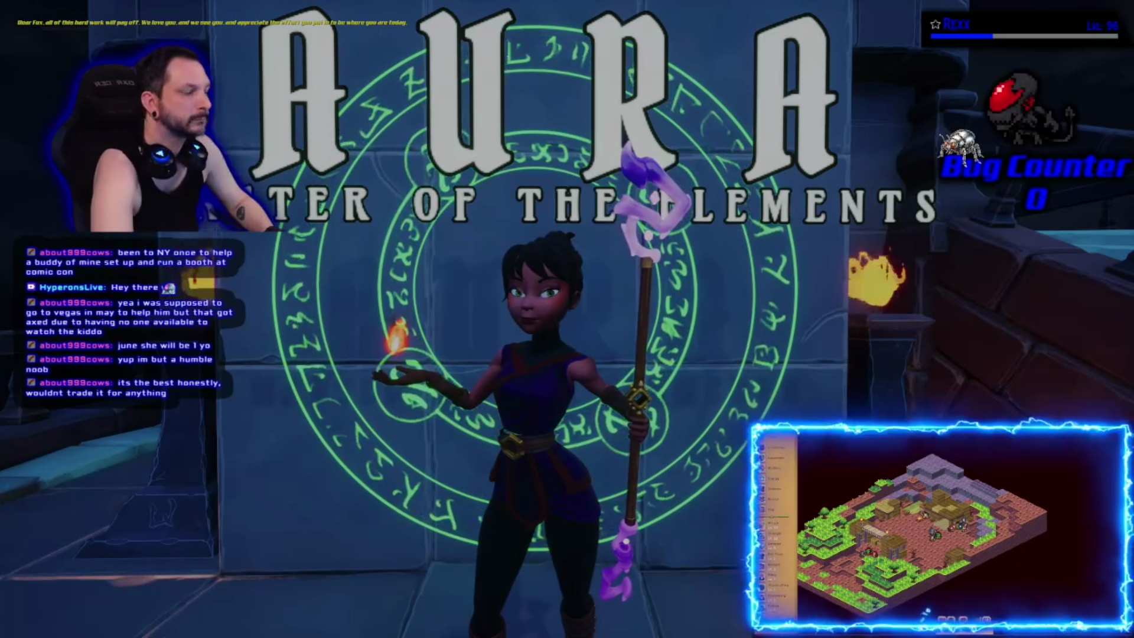
{"action": "key", "text": "Escape"}
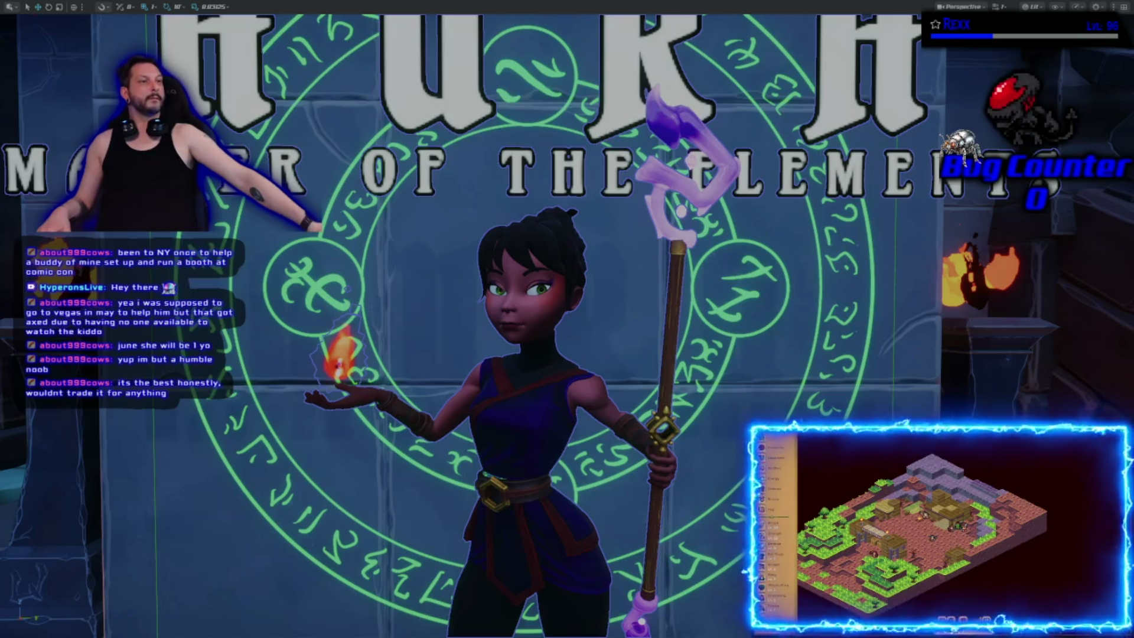
{"action": "key", "text": "F11"}
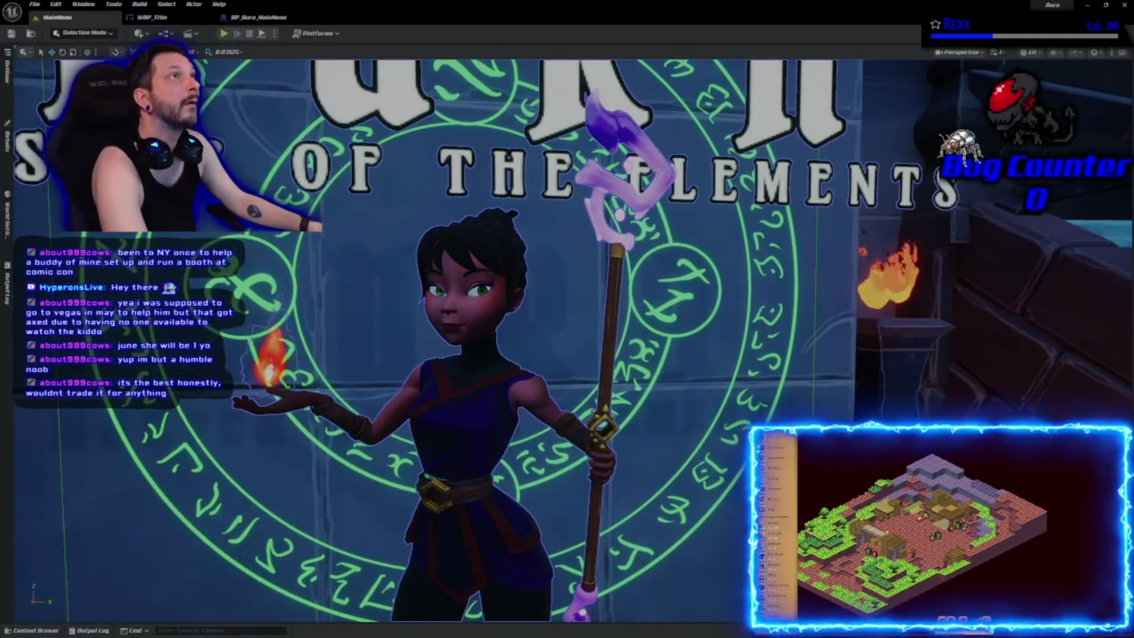
{"action": "left_click", "coordinate": [151, 17]}
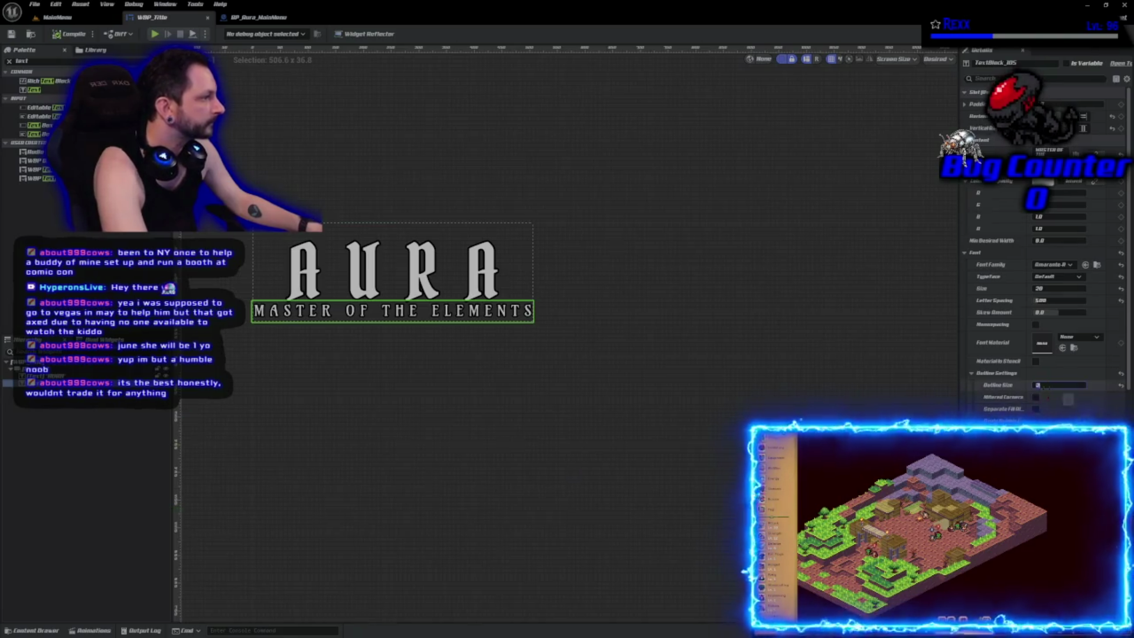
Step: Set the subtitle's Outline Size to 3 and compile WBP_Title
{"action": "type", "text": "3"}
{"action": "key", "text": "Return"}
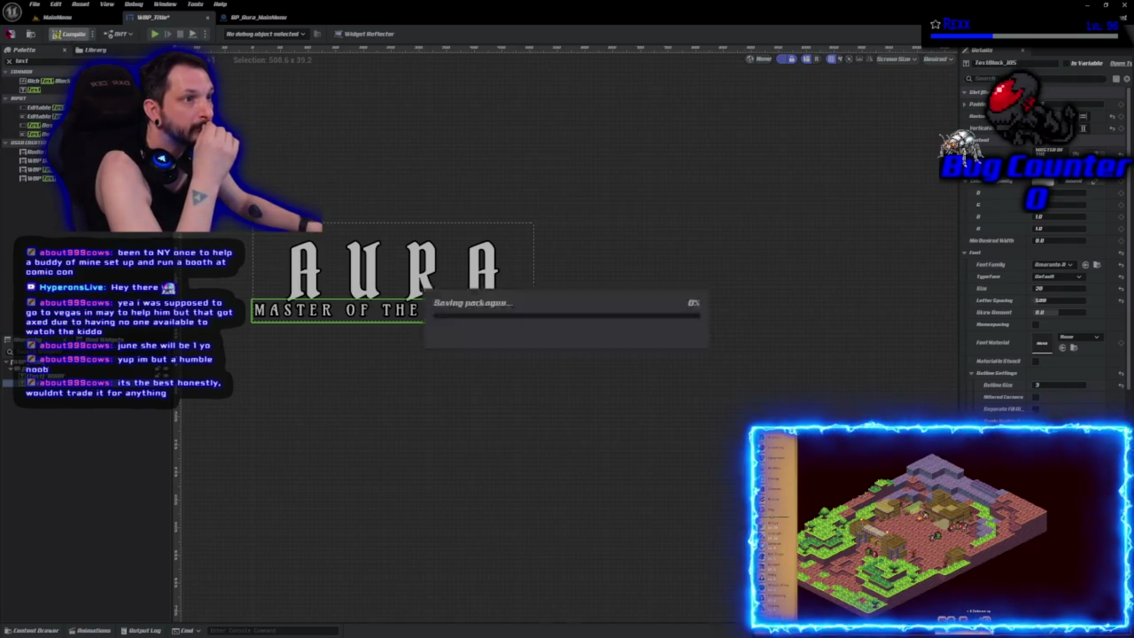
{"action": "left_click", "coordinate": [70, 34]}
Step: Darken both AURA and subtitle text colour to grey, then compile and save WBP_Title
{"action": "left_click", "coordinate": [59, 375], "text": "ctrl"}
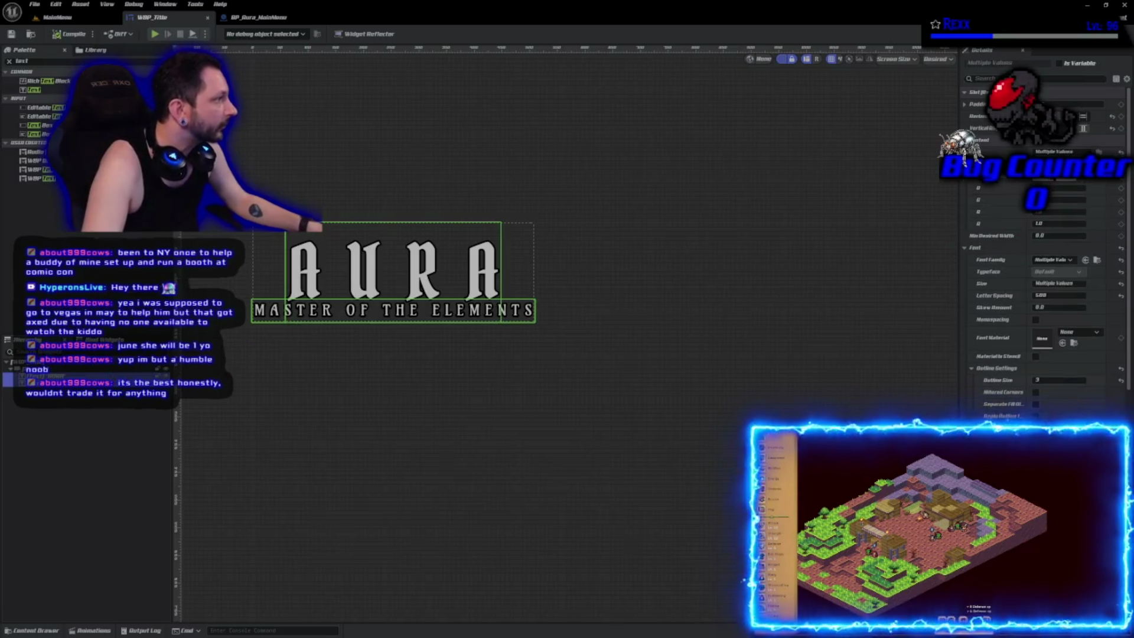
{"action": "left_click", "coordinate": [1061, 428]}
{"action": "mouse_move", "coordinate": [981, 254]}
{"action": "left_mouse_down"}
{"action": "mouse_move", "coordinate": [978, 272]}
{"action": "mouse_move", "coordinate": [979, 230]}
{"action": "mouse_move", "coordinate": [968, 269]}
{"action": "left_mouse_up"}
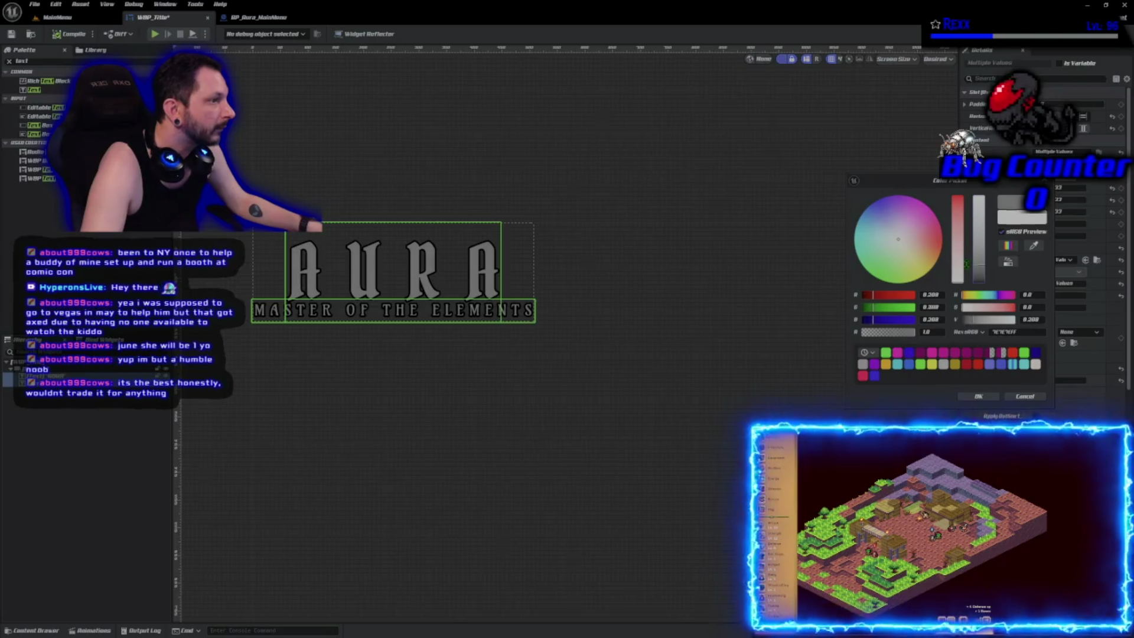
{"action": "left_click", "coordinate": [967, 397]}
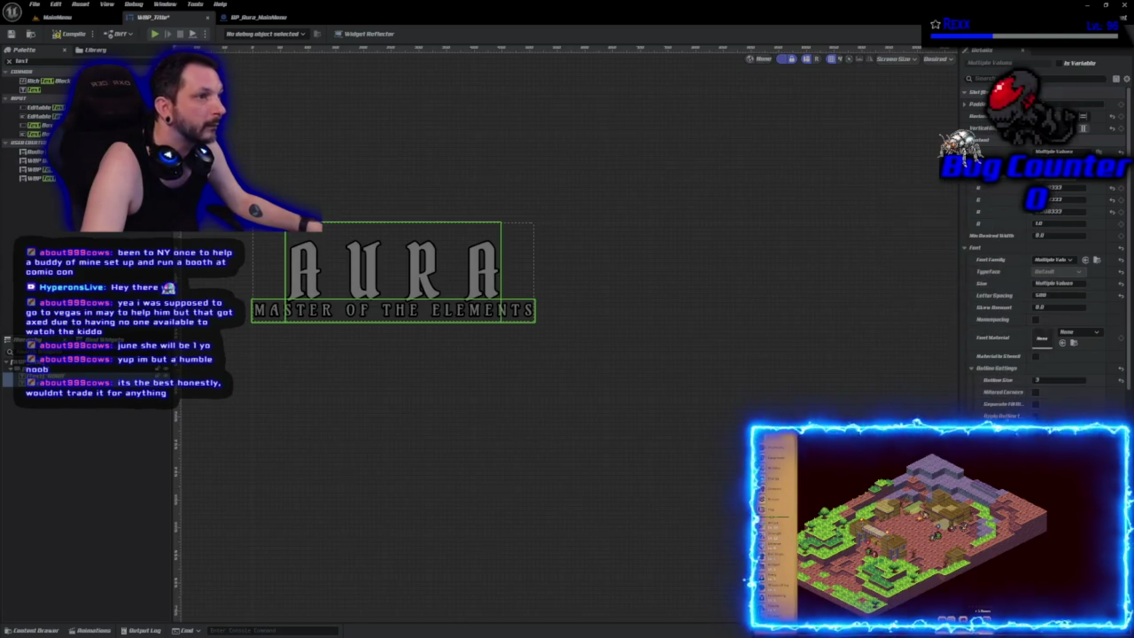
{"action": "left_click", "coordinate": [71, 35]}
{"action": "left_click", "coordinate": [12, 34]}
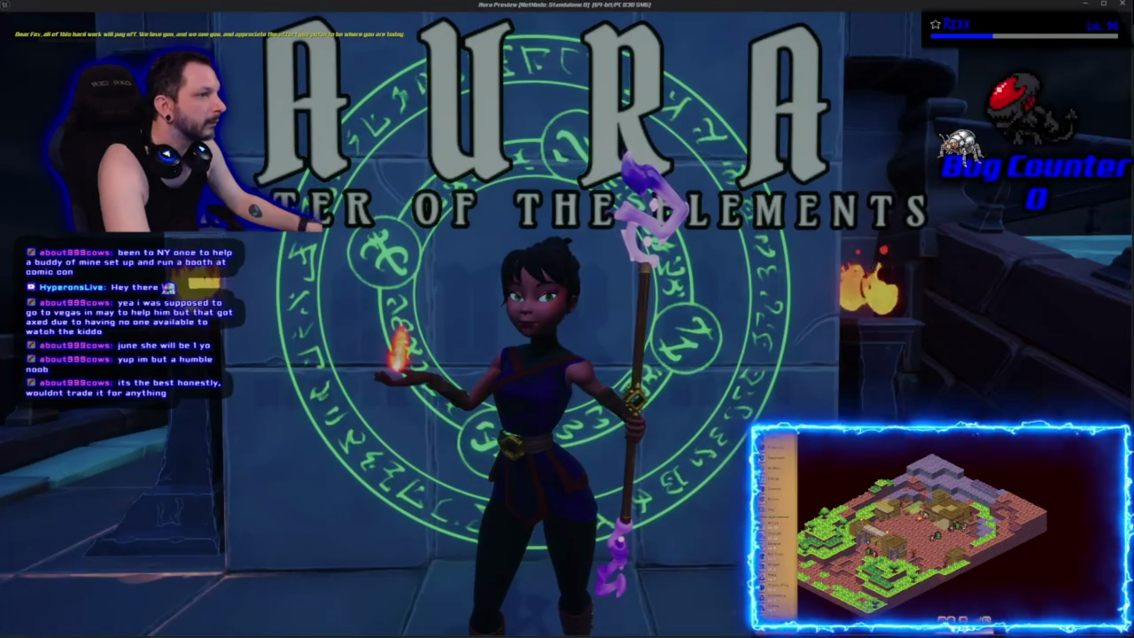
Step: Close the preview and inspect the Title widget component in BP_Aura_MainMenu
{"action": "key", "text": "Escape"}
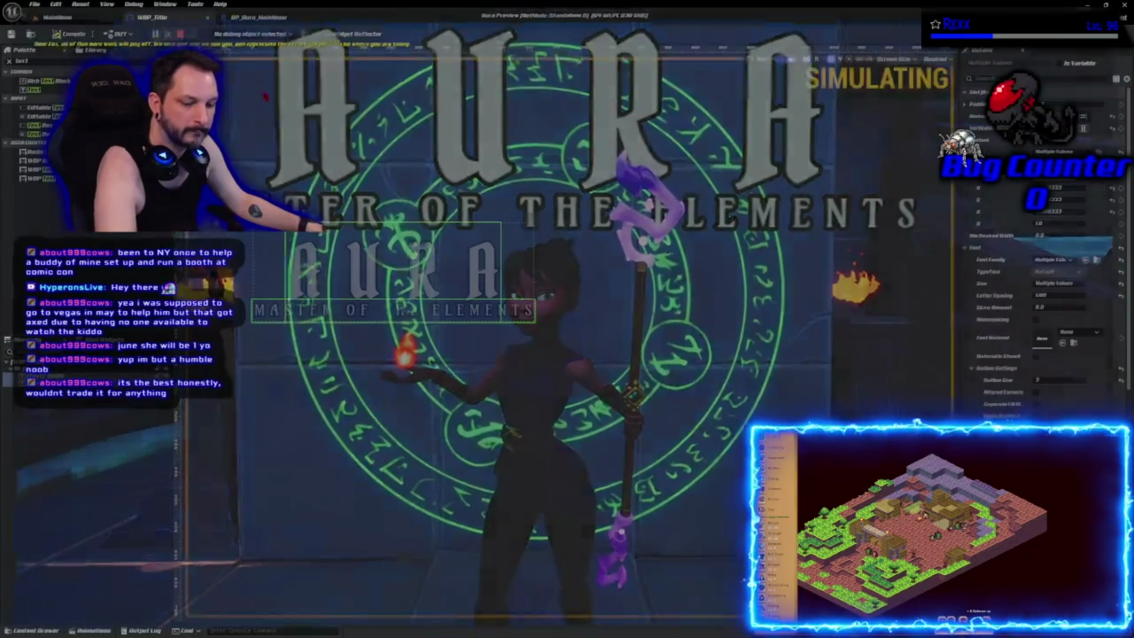
{"action": "left_click", "coordinate": [54, 19]}
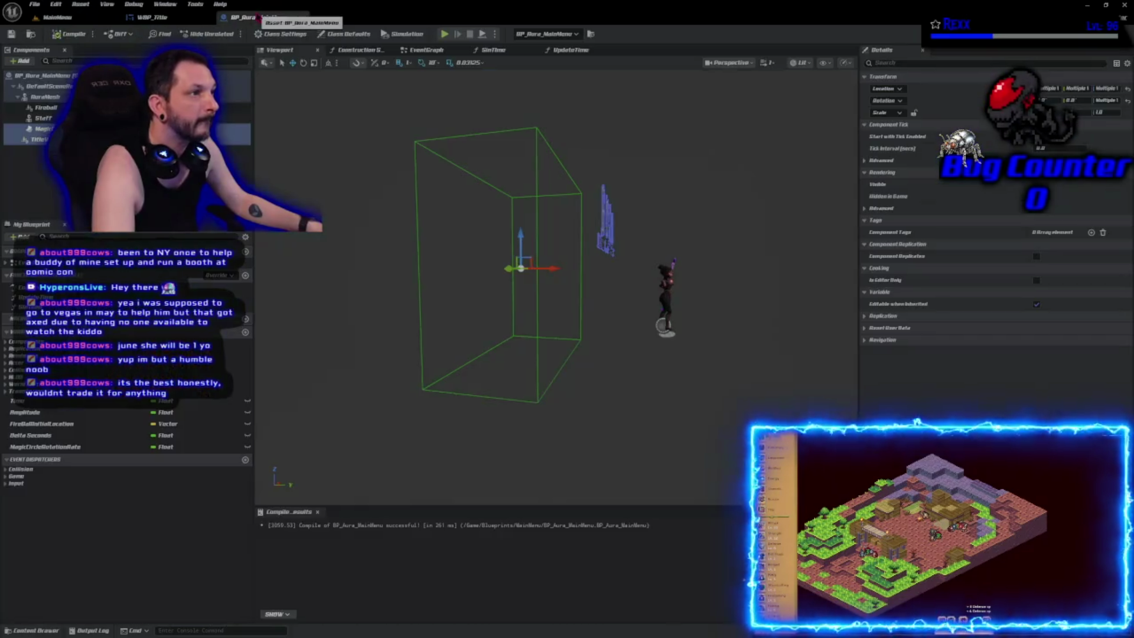
{"action": "left_click", "coordinate": [258, 17]}
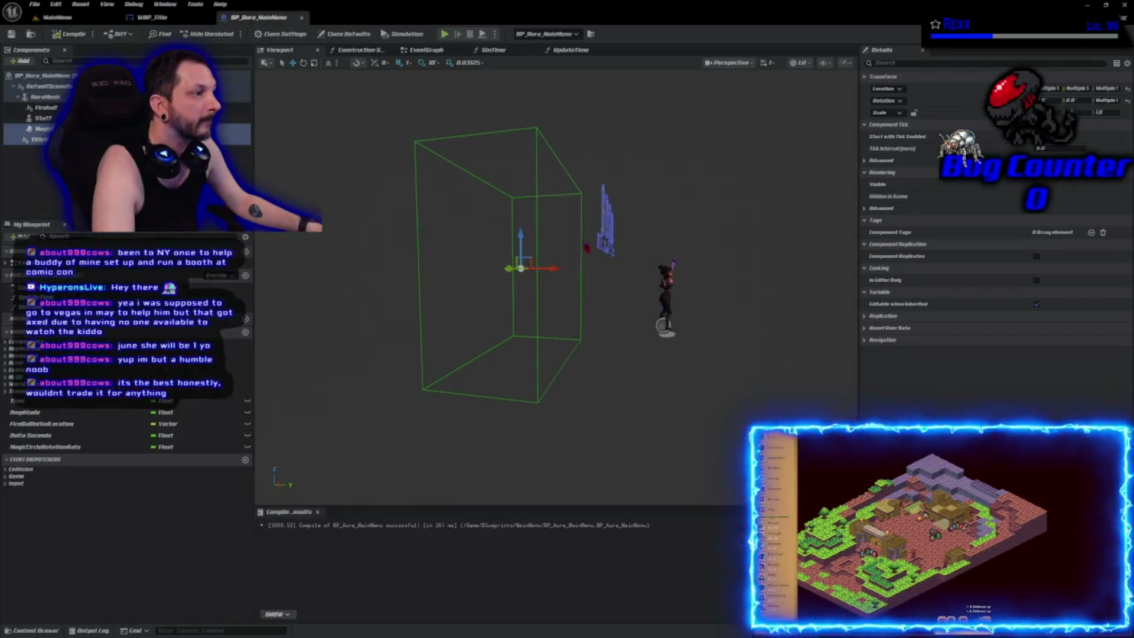
{"action": "left_click", "coordinate": [605, 236]}
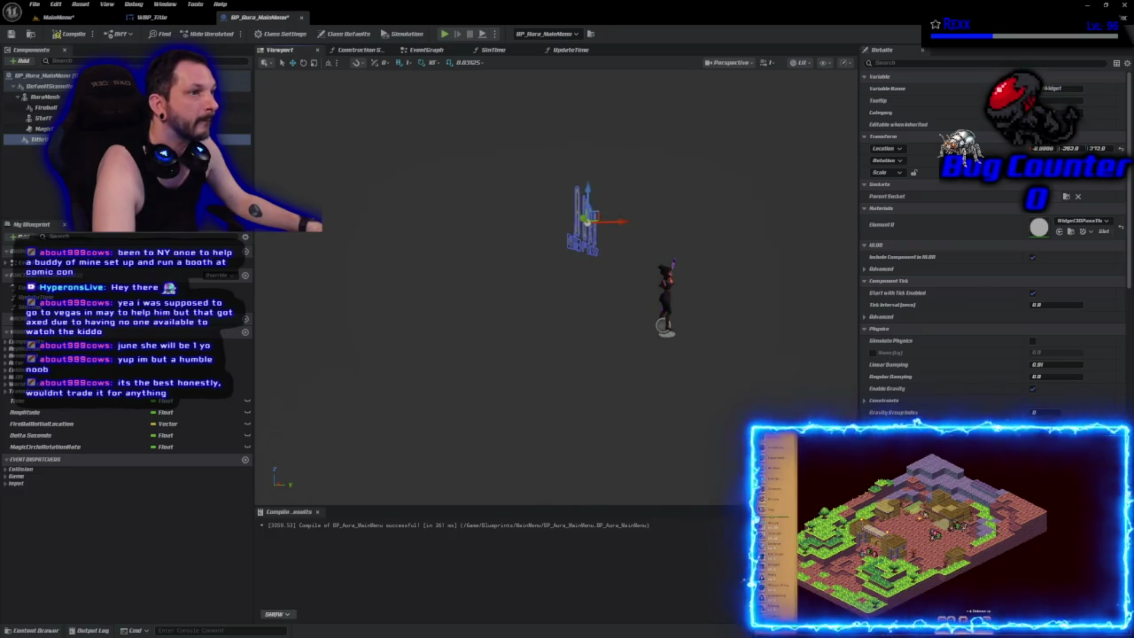
{"action": "left_click", "coordinate": [54, 17]}
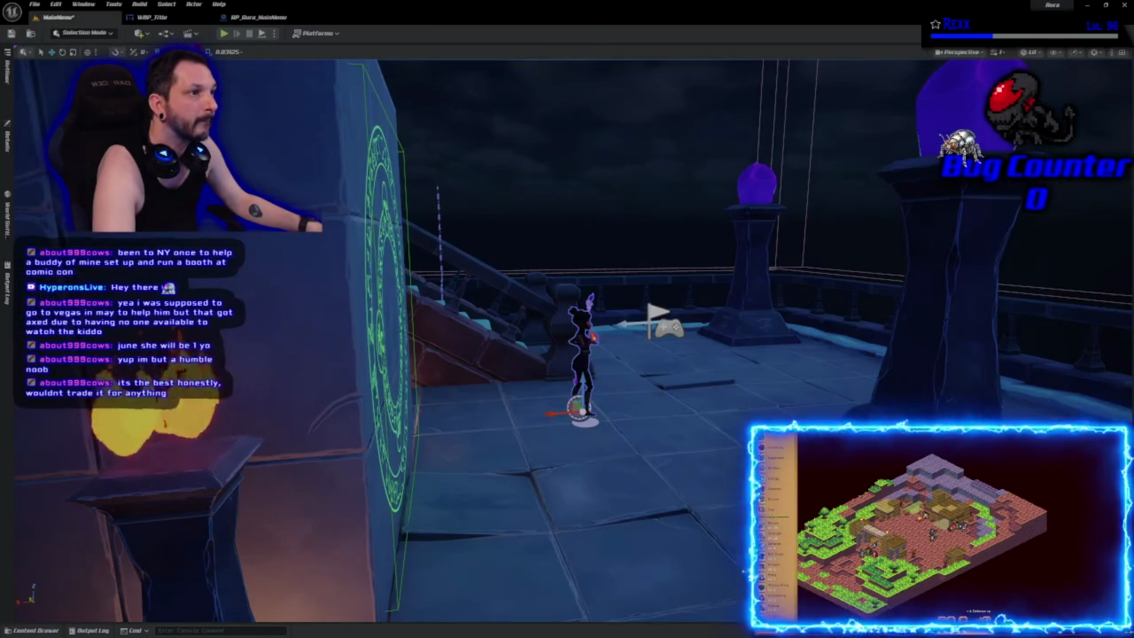
Step: Play the MainMenu level twice to review the grey title, then return to WBP_Title
{"action": "key", "text": "alt+p"}
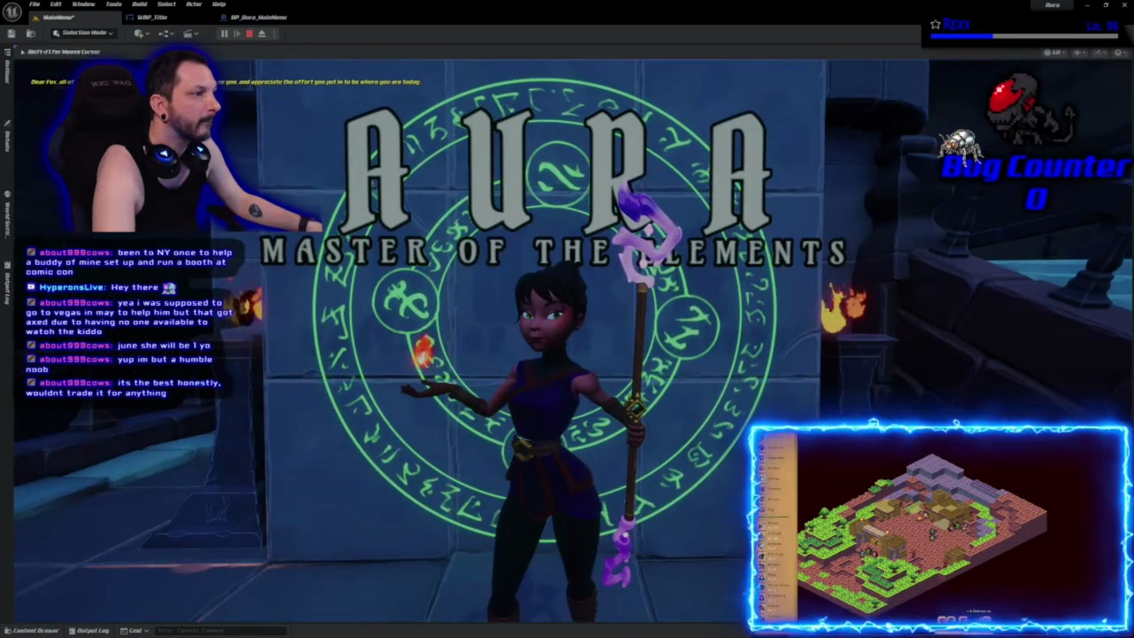
{"action": "key", "text": "Escape"}
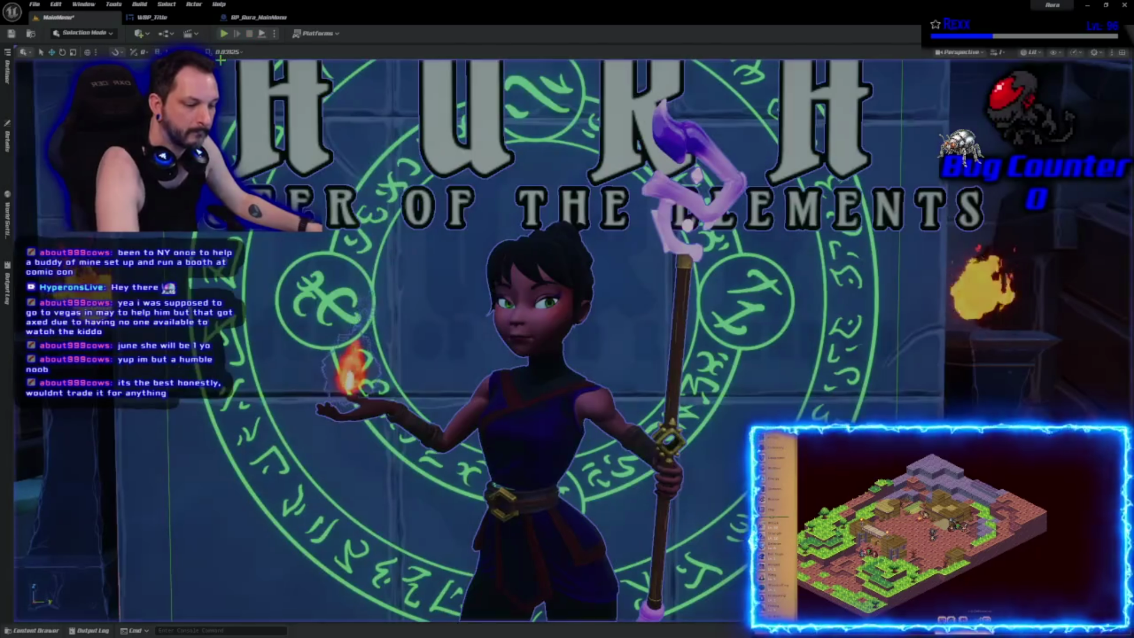
{"action": "key", "text": "alt+p"}
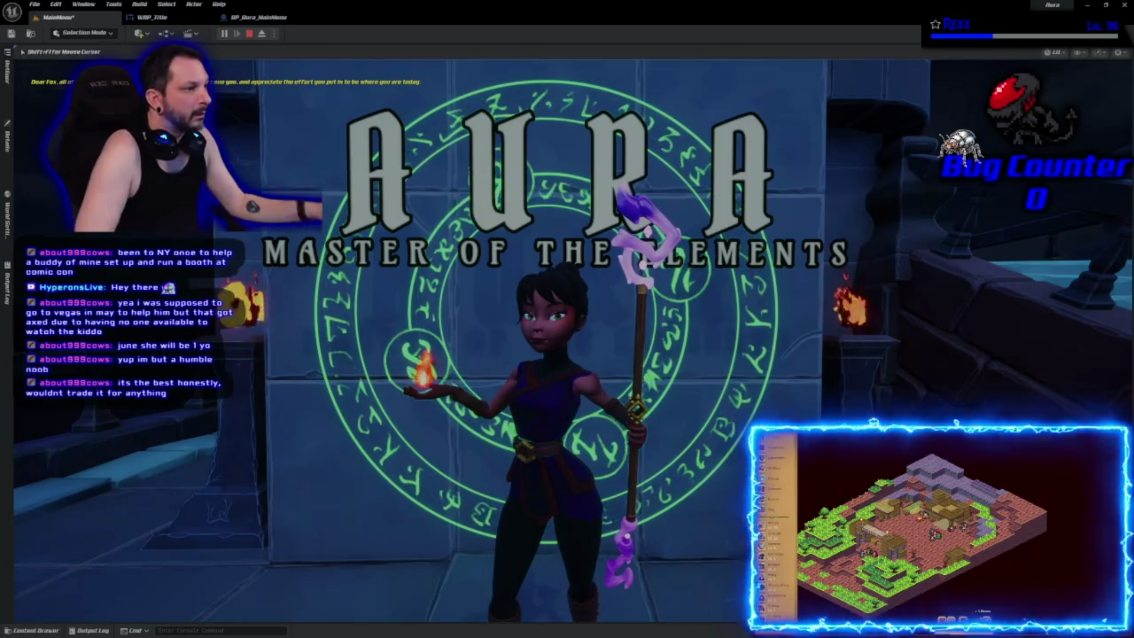
{"action": "key", "text": "Escape"}
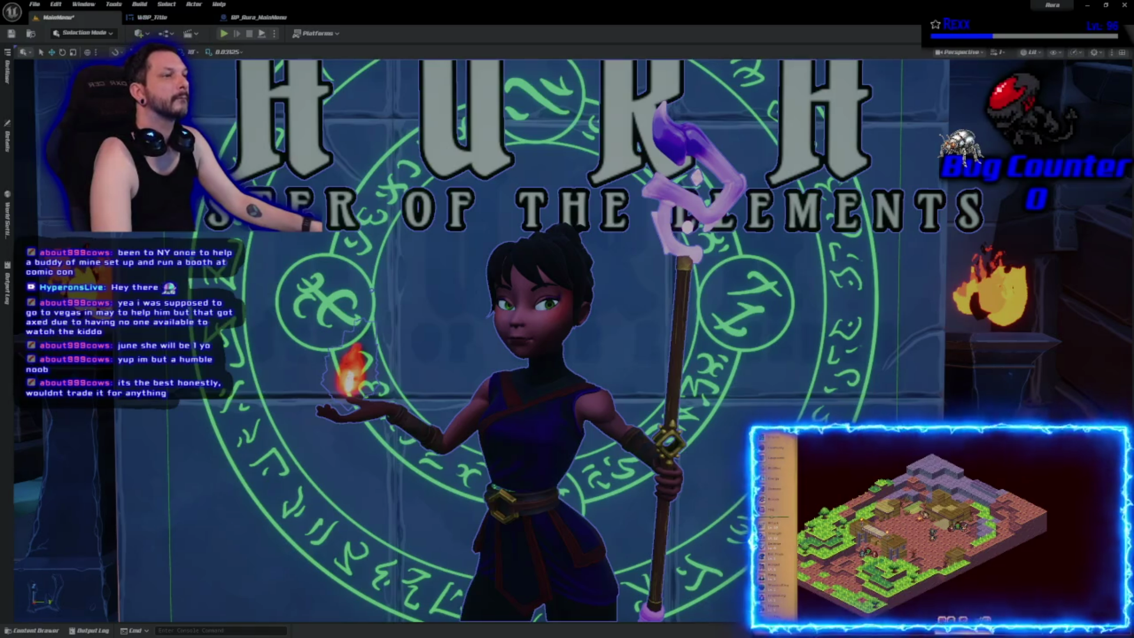
{"action": "left_click", "coordinate": [259, 17]}
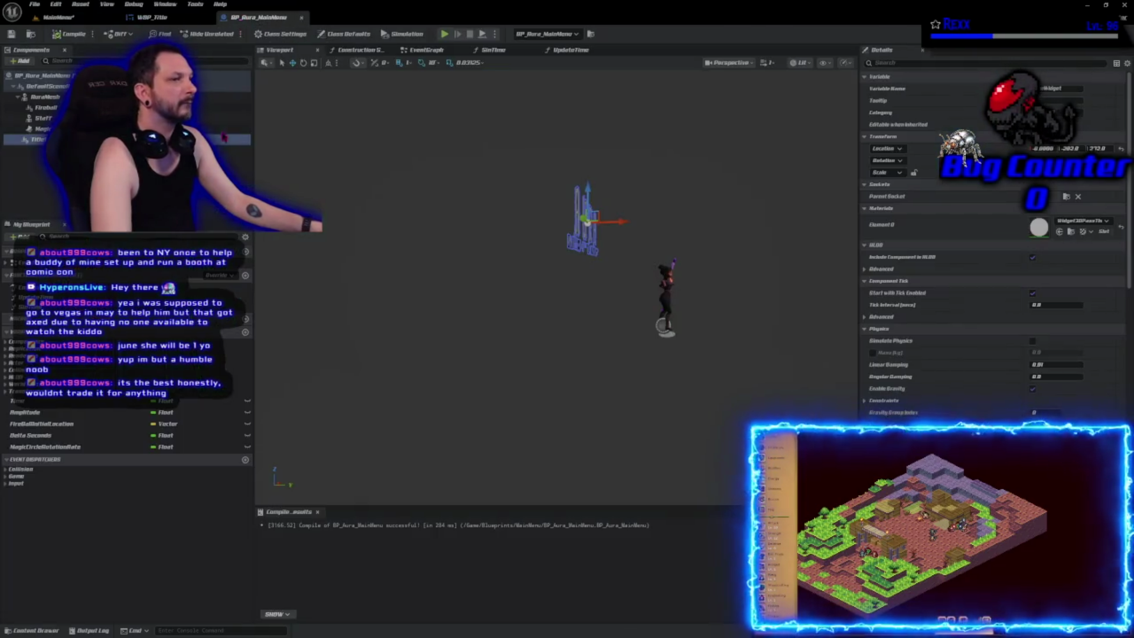
{"action": "left_click", "coordinate": [148, 17]}
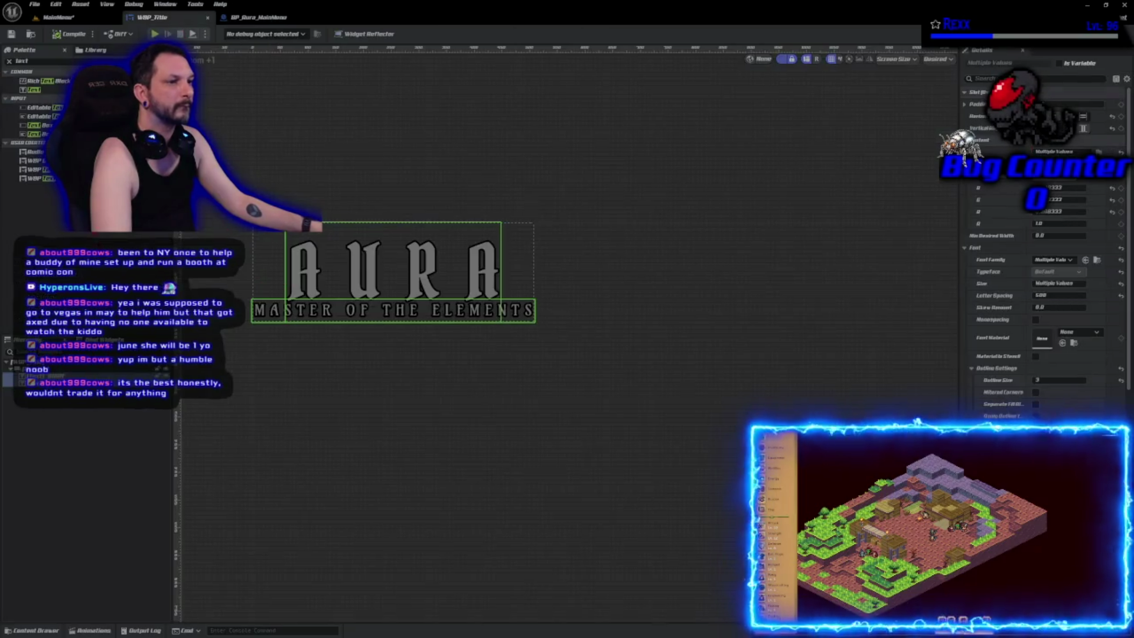
Step: Give the MASTER OF THE ELEMENTS subtitle letter spacing 1000 and check it in a Standalone preview
{"action": "left_click", "coordinate": [35, 383]}
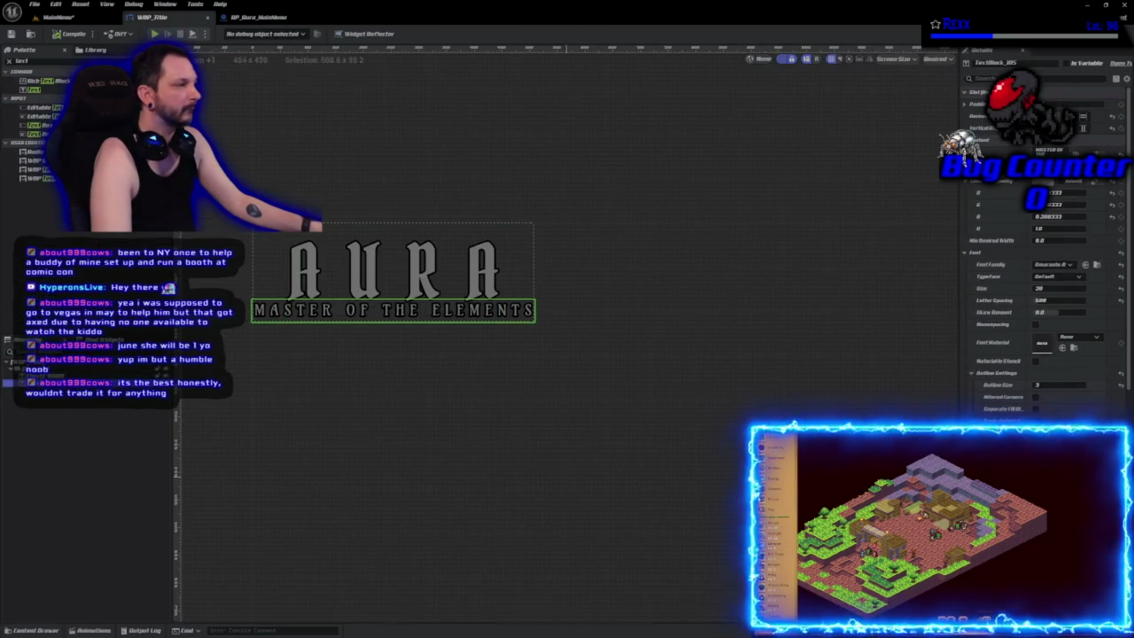
{"action": "left_click", "coordinate": [1054, 300]}
{"action": "type", "text": "1000"}
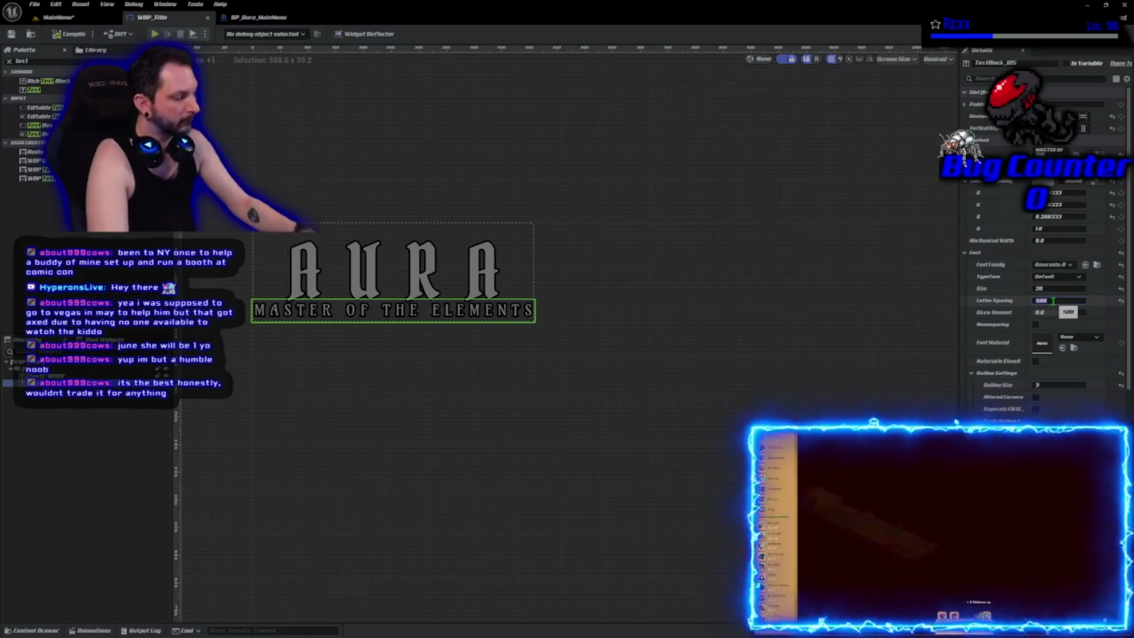
{"action": "key", "text": "Return"}
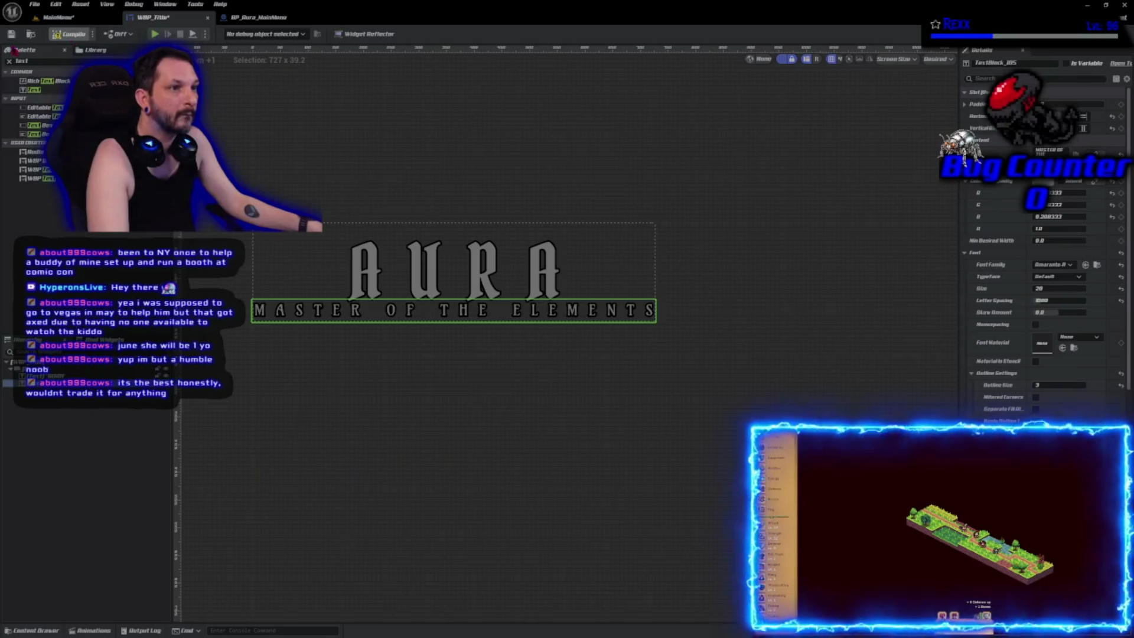
{"action": "left_click", "coordinate": [52, 18]}
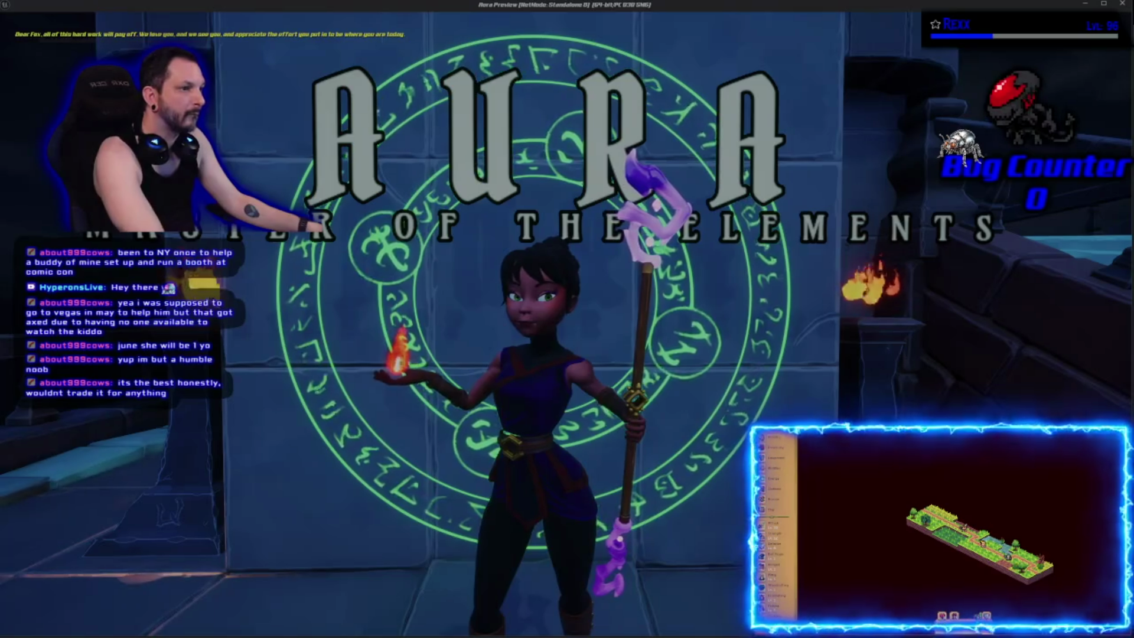
{"action": "key", "text": "Escape"}
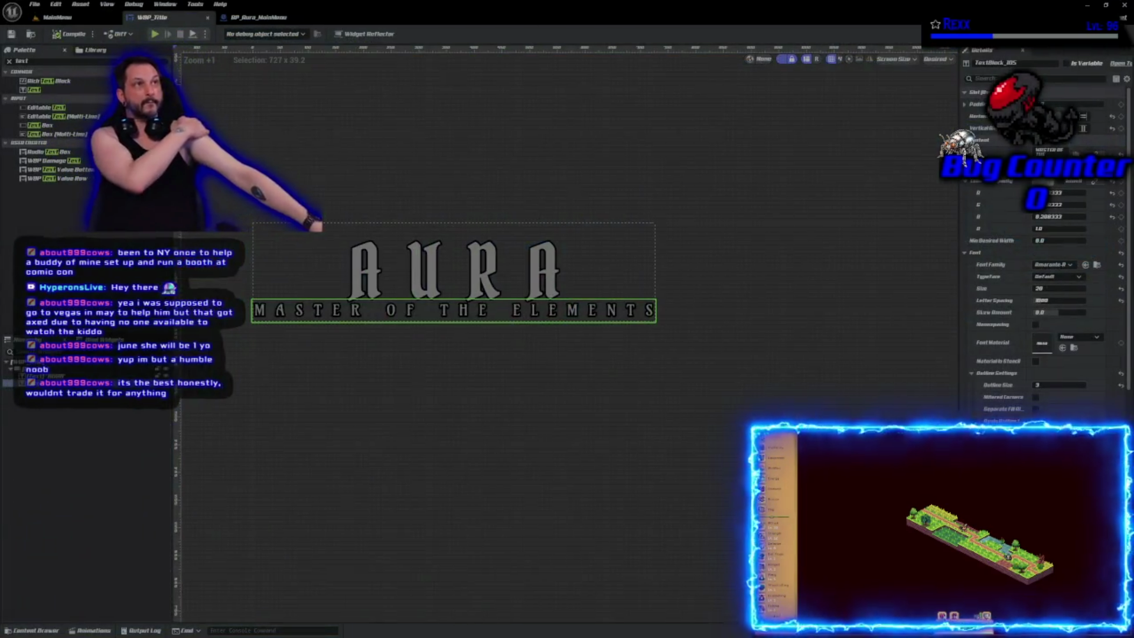